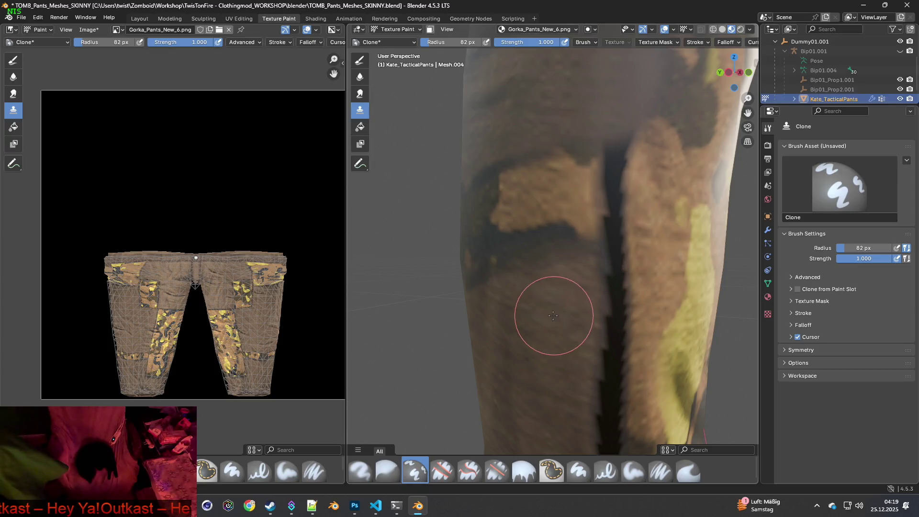
Set a clone source on the fabric and paint over the dark seam on the leg.
{"action": "right_click_drag", "start_coordinate": [633, 328], "coordinate": [629, 326], "text": "shift"}
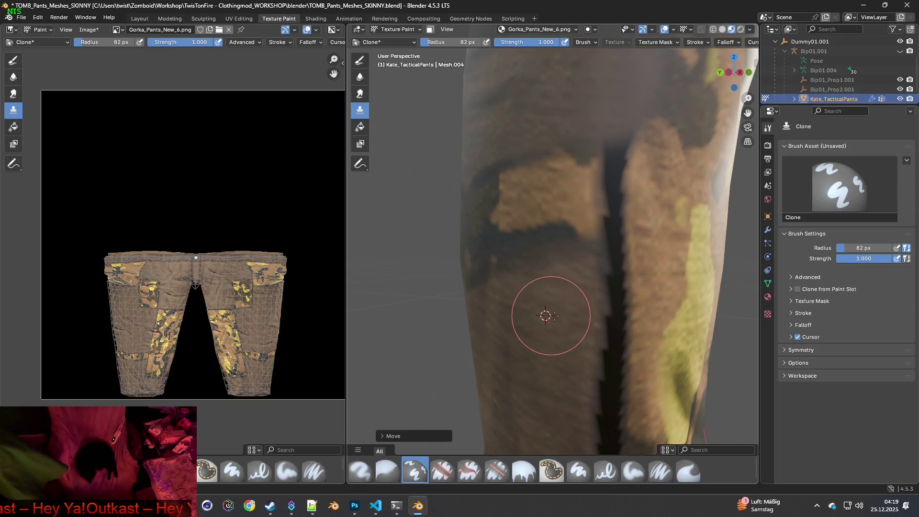
{"action": "middle_click_drag", "start_coordinate": [621, 330], "coordinate": [590, 297], "text": "shift"}
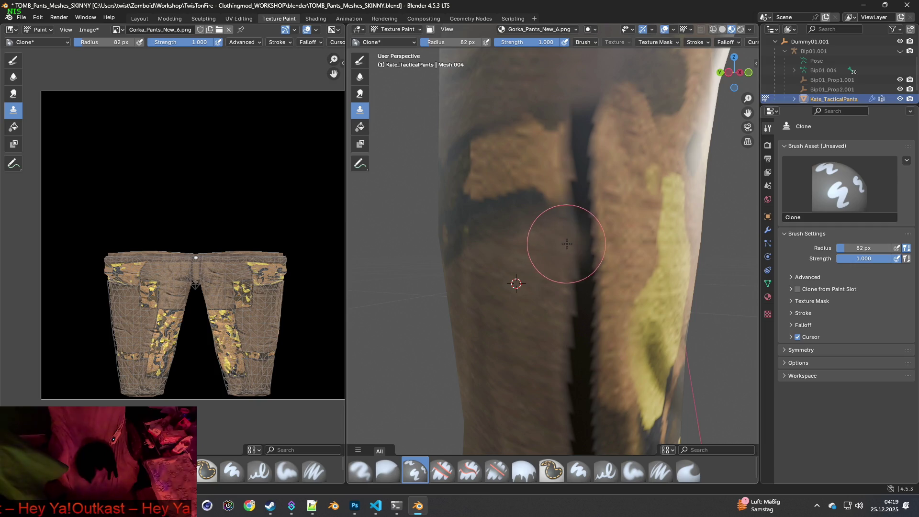
{"action": "left_click_drag", "start_coordinate": [573, 242], "coordinate": [579, 291]}
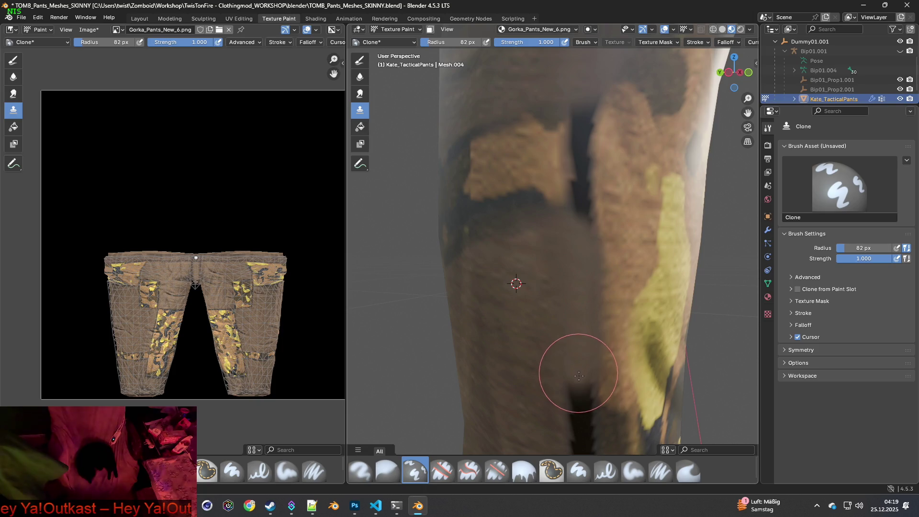
Clone fabric over the seam near the hem, resetting the clone source there.
{"action": "middle_click_drag", "start_coordinate": [579, 375], "coordinate": [582, 325], "text": "shift"}
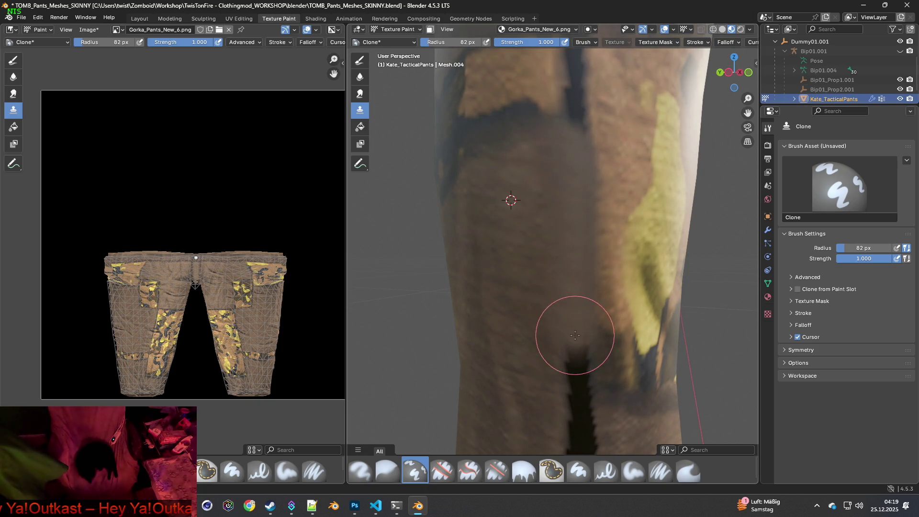
{"action": "middle_click_drag", "start_coordinate": [595, 379], "coordinate": [543, 262], "text": "shift"}
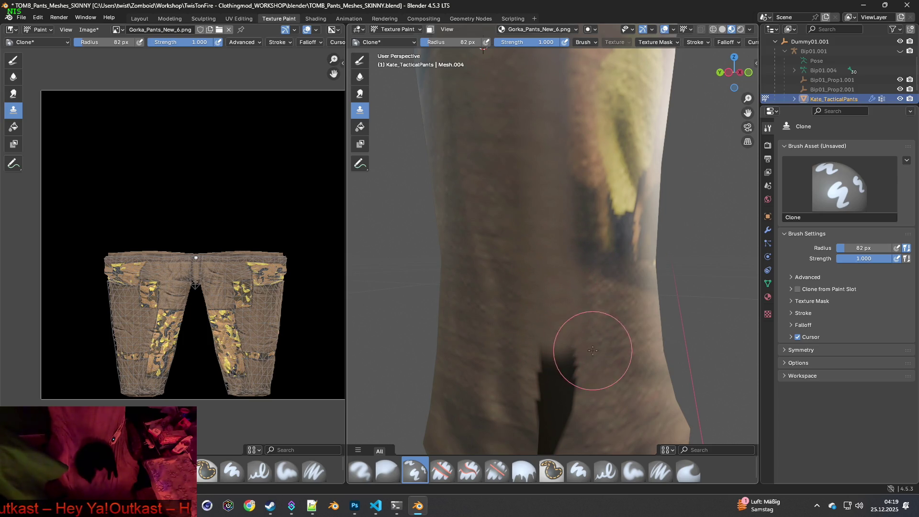
{"action": "middle_click_drag", "start_coordinate": [592, 350], "coordinate": [530, 274], "text": "shift"}
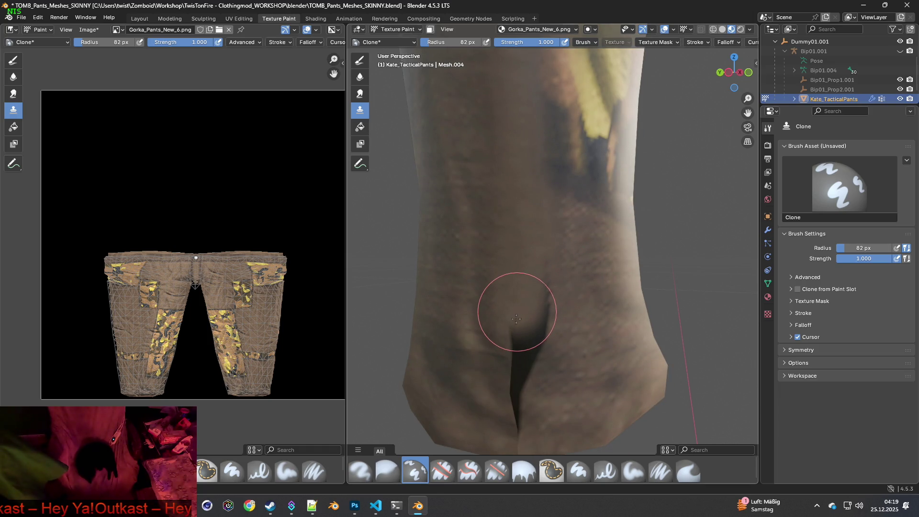
{"action": "mouse_move", "coordinate": [518, 348]}
{"action": "left_mouse_down"}
{"action": "mouse_move", "coordinate": [499, 370]}
{"action": "mouse_move", "coordinate": [503, 350]}
{"action": "left_mouse_up"}
{"action": "left_click", "coordinate": [580, 352], "text": "ctrl"}
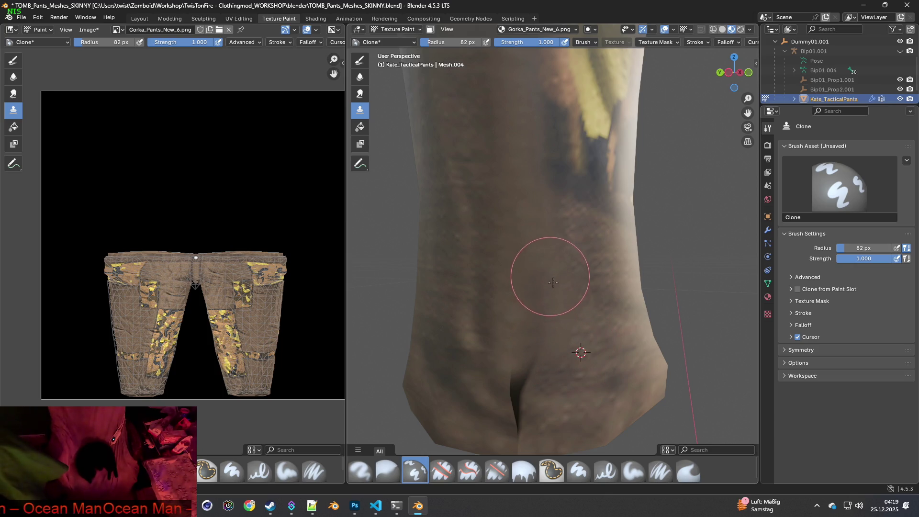
{"action": "middle_click_drag", "start_coordinate": [557, 334], "coordinate": [550, 299], "text": "shift"}
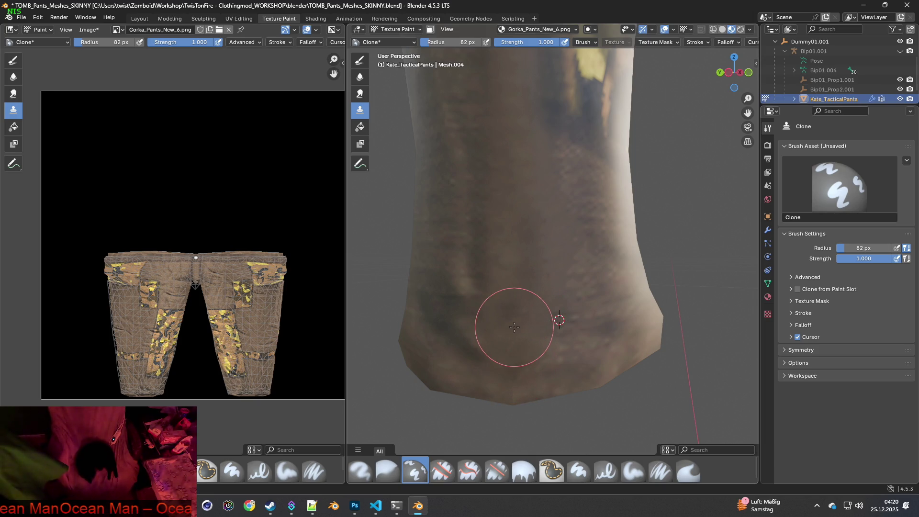
{"action": "middle_click_drag", "start_coordinate": [516, 326], "coordinate": [538, 257]}
Zoom in, sample clean fabric, and clone over the dark crease and the dark camo band.
{"action": "scroll", "coordinate": [522, 321], "scroll_direction": "down", "scroll_amount": 2}
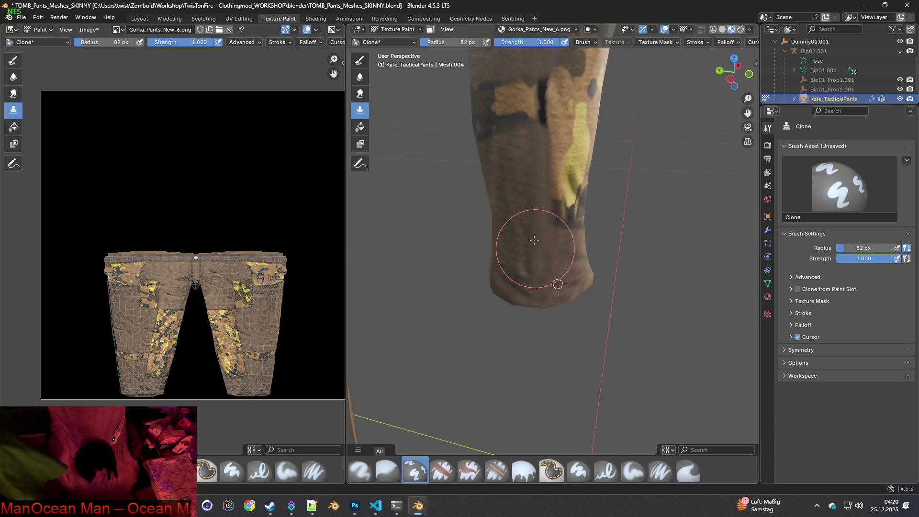
{"action": "mouse_move", "coordinate": [535, 196]}
{"action": "middle_mouse_down", "text": "ctrl"}
{"action": "mouse_move", "coordinate": [535, 263]}
{"action": "mouse_move", "coordinate": [513, 246]}
{"action": "middle_mouse_up", "text": "ctrl"}
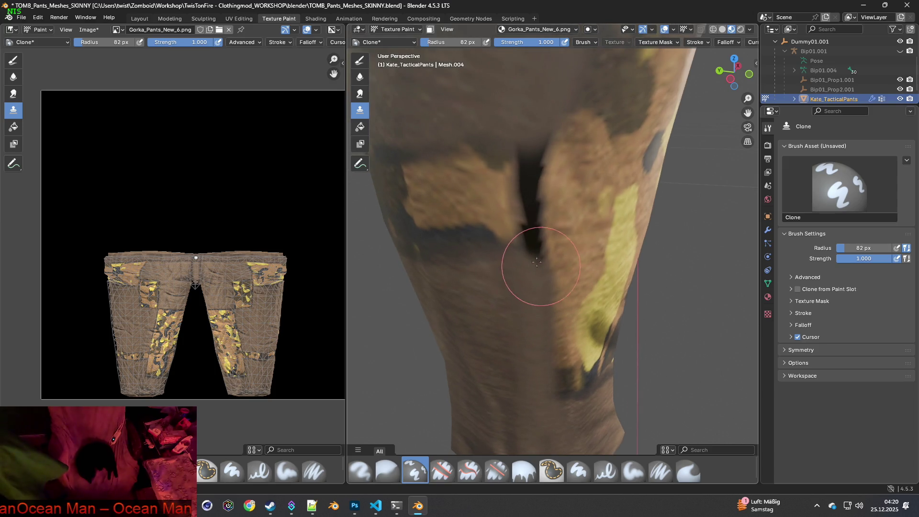
{"action": "left_click", "coordinate": [465, 194], "text": "ctrl"}
{"action": "mouse_move", "coordinate": [519, 197]}
{"action": "left_mouse_down"}
{"action": "mouse_move", "coordinate": [513, 173]}
{"action": "mouse_move", "coordinate": [529, 154]}
{"action": "mouse_move", "coordinate": [532, 225]}
{"action": "left_mouse_up"}
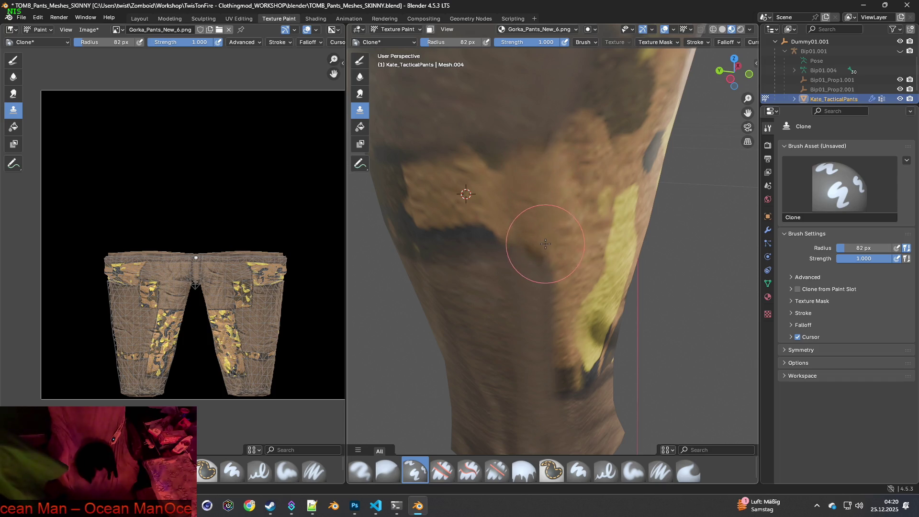
{"action": "mouse_move", "coordinate": [553, 255]}
{"action": "middle_mouse_down"}
{"action": "mouse_move", "coordinate": [532, 244]}
{"action": "mouse_move", "coordinate": [582, 232]}
{"action": "mouse_move", "coordinate": [571, 254]}
{"action": "mouse_move", "coordinate": [555, 232]}
{"action": "middle_mouse_up"}
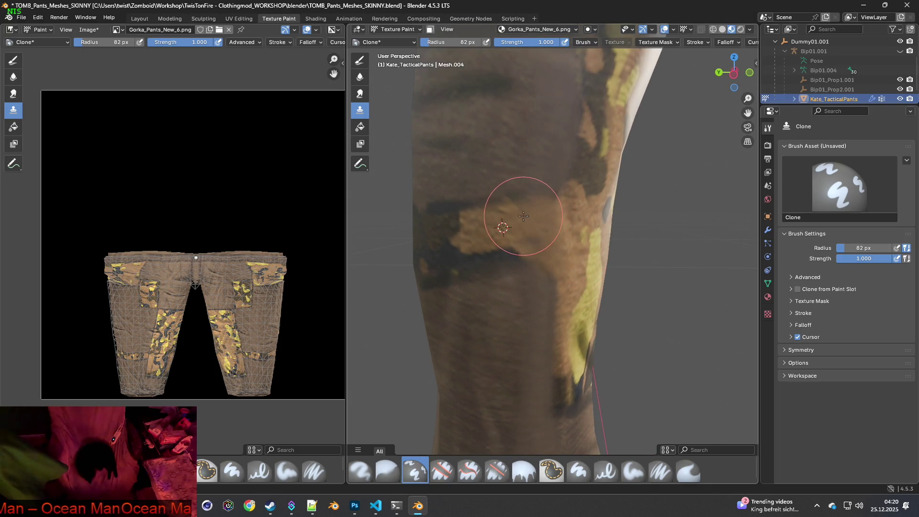
{"action": "left_click_drag", "start_coordinate": [491, 257], "coordinate": [539, 259]}
{"action": "middle_click_drag", "start_coordinate": [539, 259], "coordinate": [476, 219]}
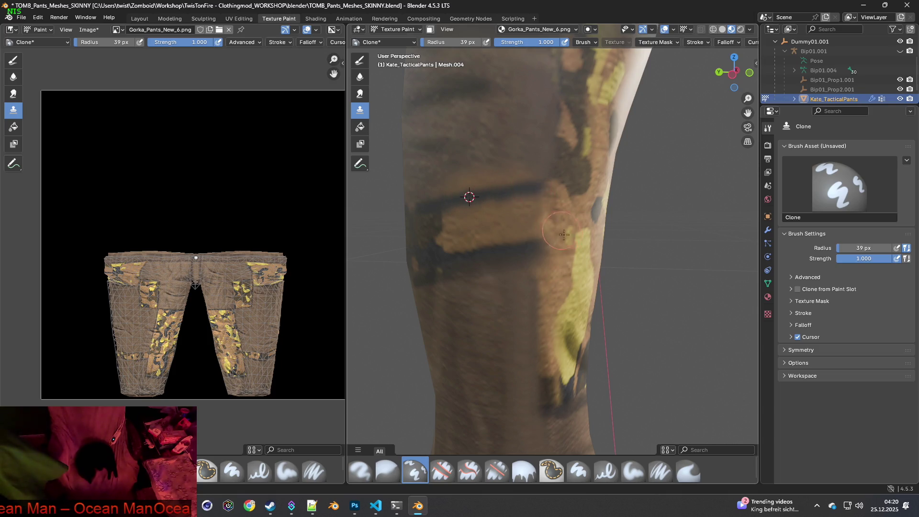
{"action": "scroll", "coordinate": [550, 216], "scroll_direction": "down", "scroll_amount": 4}
{"action": "mouse_move", "coordinate": [593, 246]}
{"action": "middle_mouse_down"}
{"action": "mouse_move", "coordinate": [657, 238]}
{"action": "mouse_move", "coordinate": [461, 244]}
{"action": "mouse_move", "coordinate": [553, 242]}
{"action": "middle_mouse_up"}
{"action": "scroll", "coordinate": [646, 237], "scroll_direction": "up", "scroll_amount": 6}
{"action": "scroll", "coordinate": [646, 236], "scroll_direction": "down", "scroll_amount": 5}
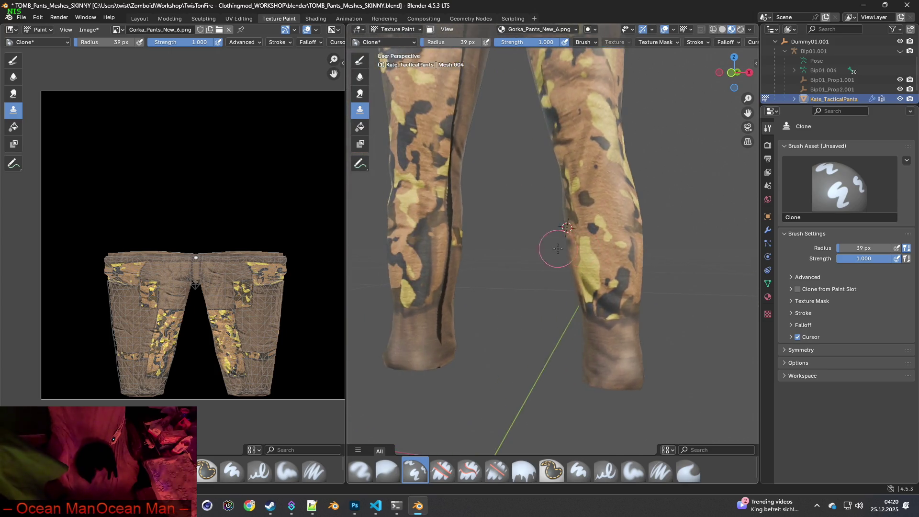
{"action": "scroll", "coordinate": [553, 243], "scroll_direction": "up", "scroll_amount": 3}
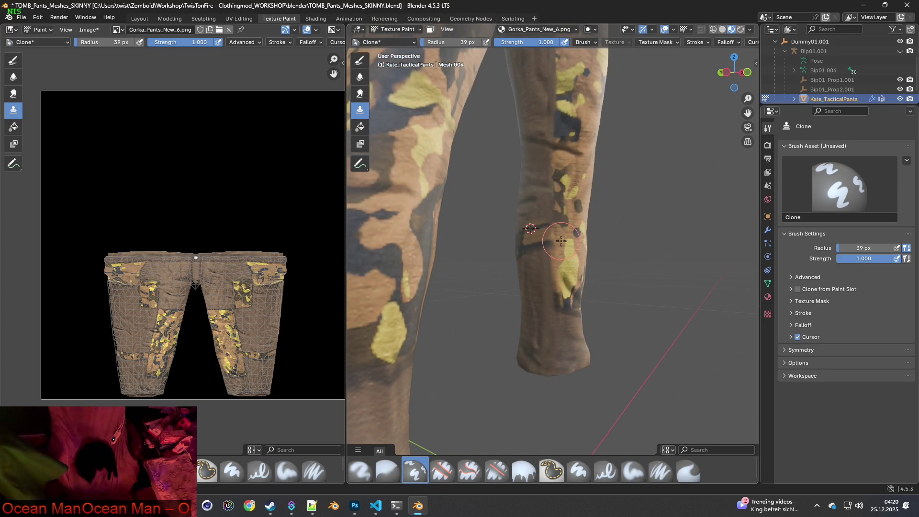
{"action": "middle_click_drag", "start_coordinate": [561, 241], "coordinate": [497, 246]}
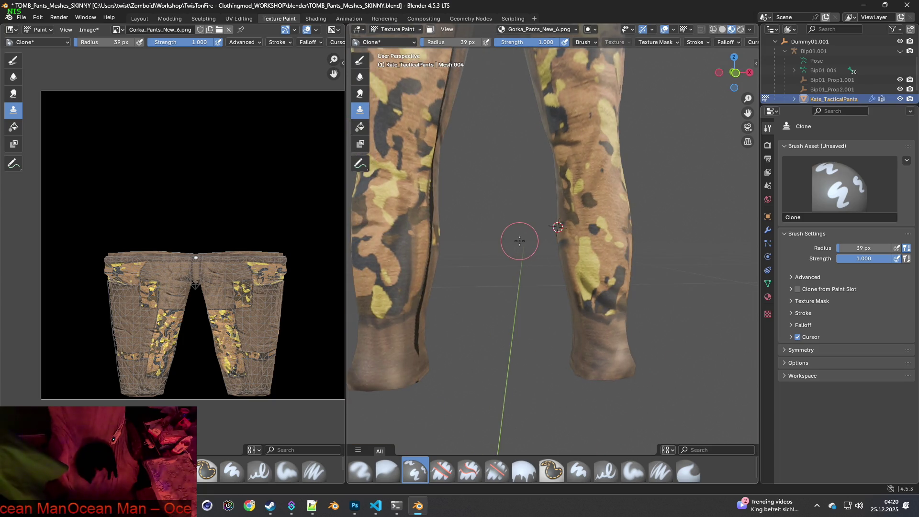
{"action": "scroll", "coordinate": [533, 196], "scroll_direction": "up", "scroll_amount": 4}
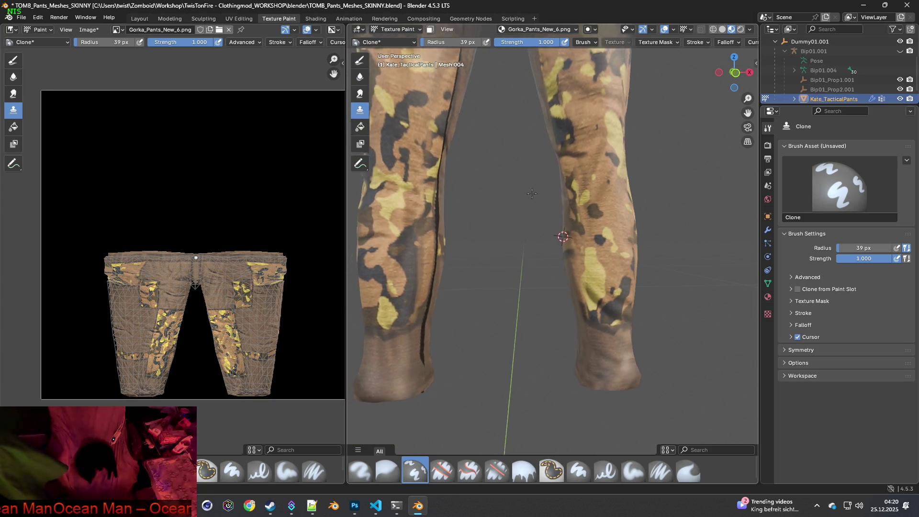
{"action": "mouse_move", "coordinate": [568, 267]}
{"action": "middle_mouse_down"}
{"action": "mouse_move", "coordinate": [558, 242]}
{"action": "mouse_move", "coordinate": [502, 242]}
{"action": "middle_mouse_up"}
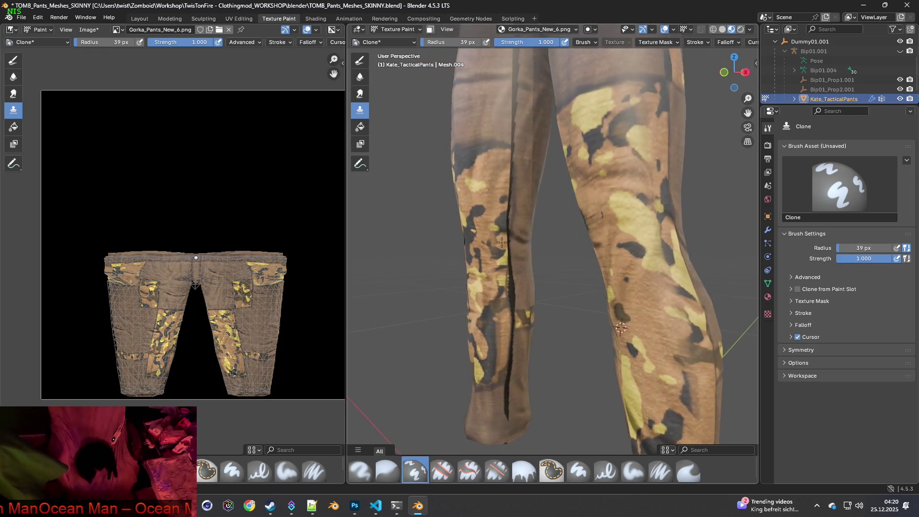
{"action": "mouse_move", "coordinate": [547, 301]}
{"action": "middle_mouse_down"}
{"action": "mouse_move", "coordinate": [560, 253]}
{"action": "mouse_move", "coordinate": [538, 279]}
{"action": "mouse_move", "coordinate": [518, 274]}
{"action": "mouse_move", "coordinate": [646, 219]}
{"action": "middle_mouse_up"}
{"action": "scroll", "coordinate": [519, 273], "scroll_direction": "down", "scroll_amount": 8}
{"action": "scroll", "coordinate": [556, 259], "scroll_direction": "up", "scroll_amount": 6}
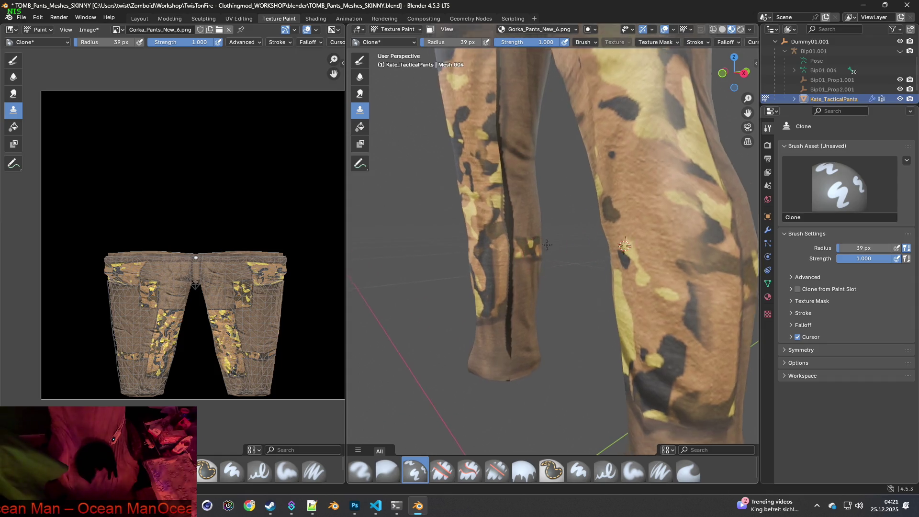
{"action": "scroll", "coordinate": [541, 311], "scroll_direction": "up", "scroll_amount": 4}
{"action": "middle_click_drag", "start_coordinate": [525, 335], "coordinate": [512, 268]}
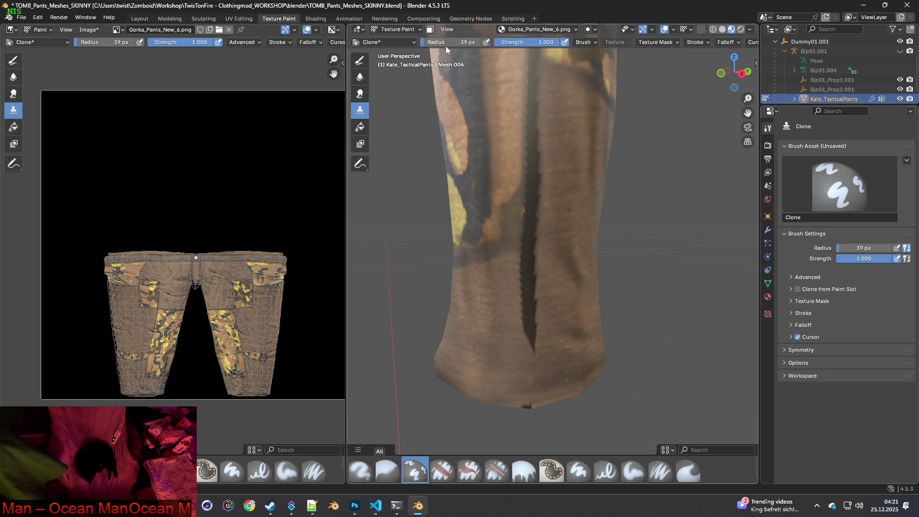
{"action": "key", "text": "bracketright"}
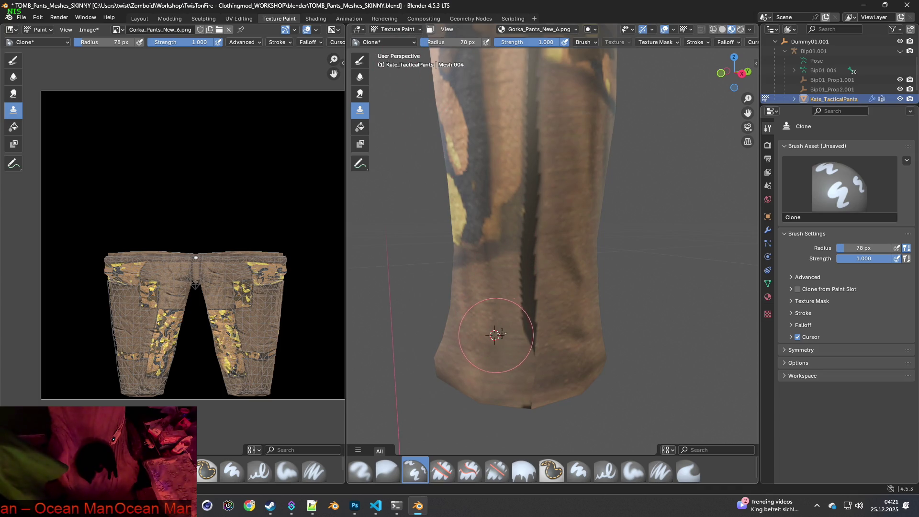
Clone fabric over the seam's lower end, the hem notch and the dark vertical stripe.
{"action": "left_click_drag", "start_coordinate": [521, 331], "coordinate": [527, 335]}
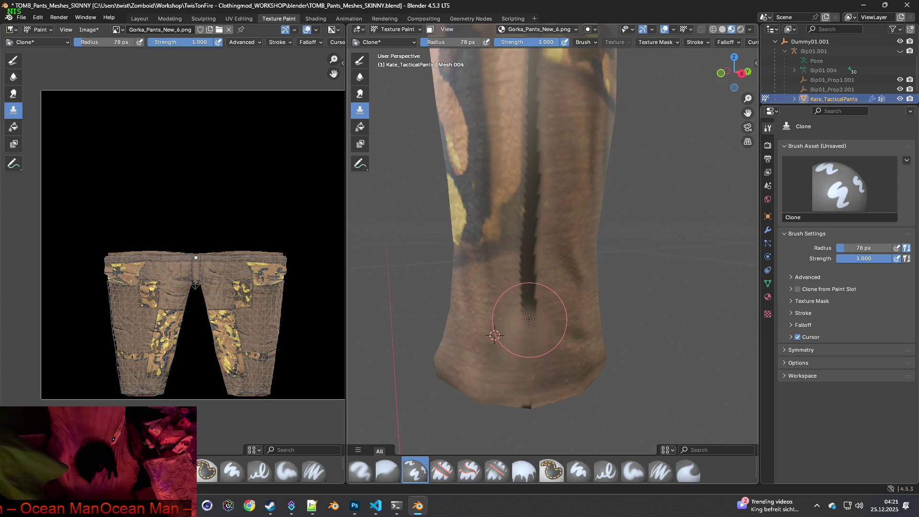
{"action": "mouse_move", "coordinate": [533, 365]}
{"action": "left_mouse_down"}
{"action": "mouse_move", "coordinate": [529, 389]}
{"action": "mouse_move", "coordinate": [554, 363]}
{"action": "left_mouse_up"}
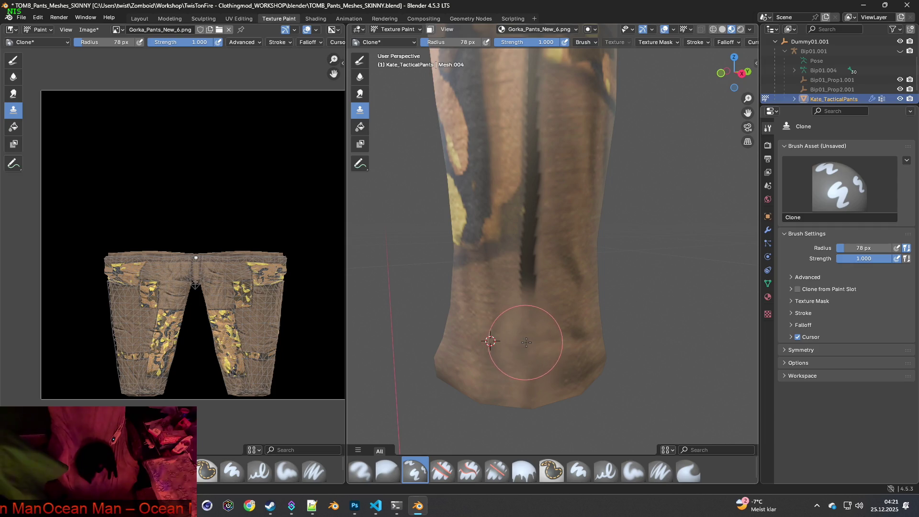
{"action": "left_click", "coordinate": [561, 305], "text": "ctrl"}
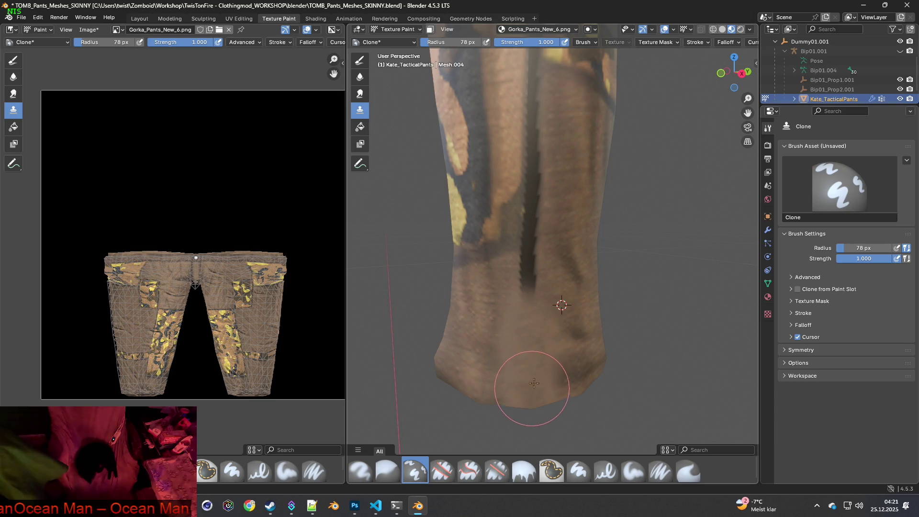
{"action": "mouse_move", "coordinate": [532, 279]}
{"action": "left_mouse_down"}
{"action": "mouse_move", "coordinate": [529, 259]}
{"action": "mouse_move", "coordinate": [520, 310]}
{"action": "left_mouse_up"}
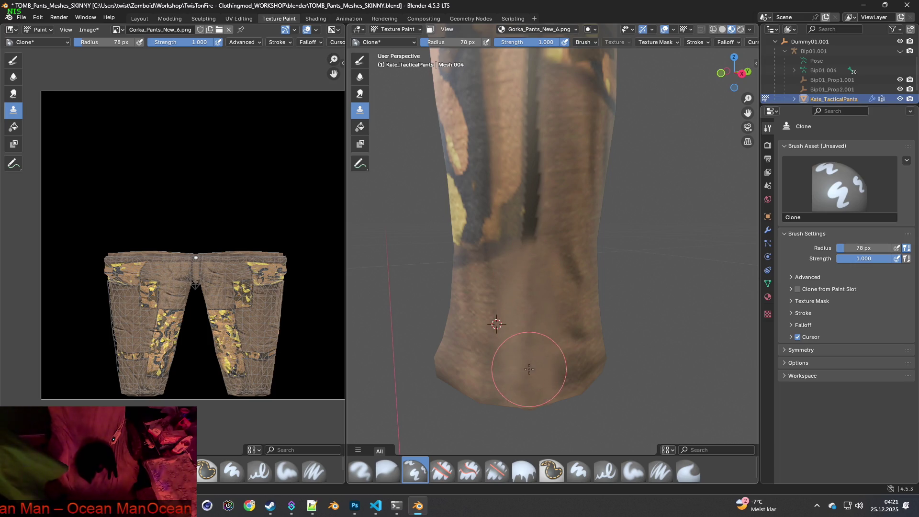
Orbit around the leg and reposition the clone source higher up the leg.
{"action": "middle_click_drag", "start_coordinate": [520, 317], "coordinate": [661, 308]}
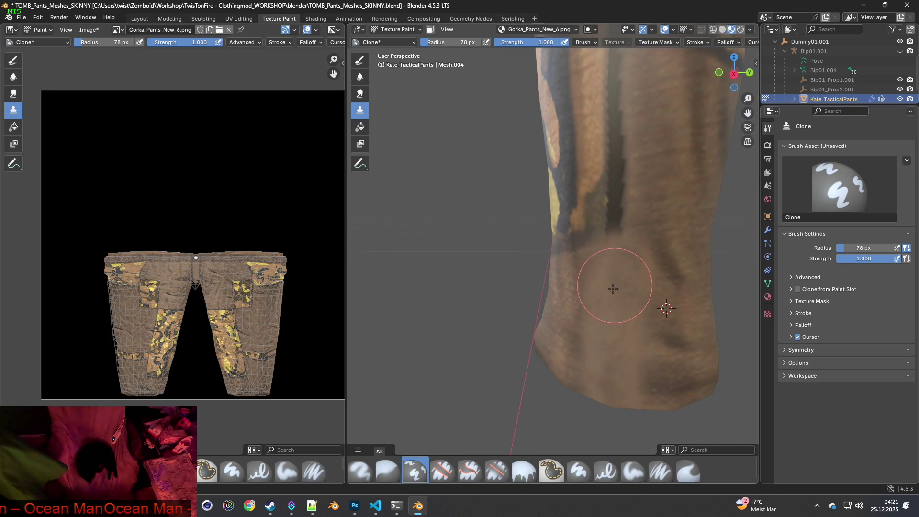
{"action": "middle_click_drag", "start_coordinate": [581, 328], "coordinate": [556, 335]}
{"action": "left_click", "coordinate": [546, 340], "text": "ctrl"}
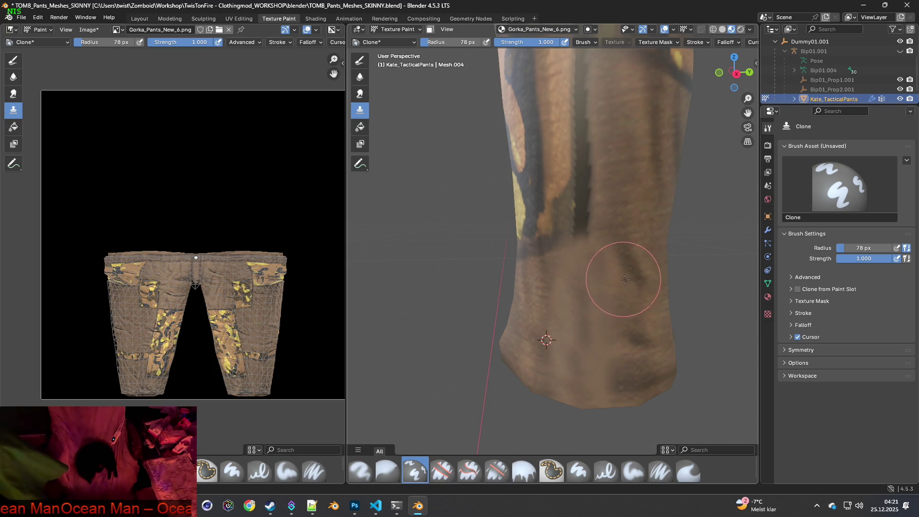
{"action": "middle_click_drag", "start_coordinate": [611, 267], "coordinate": [621, 246]}
{"action": "left_click", "coordinate": [643, 198], "text": "ctrl"}
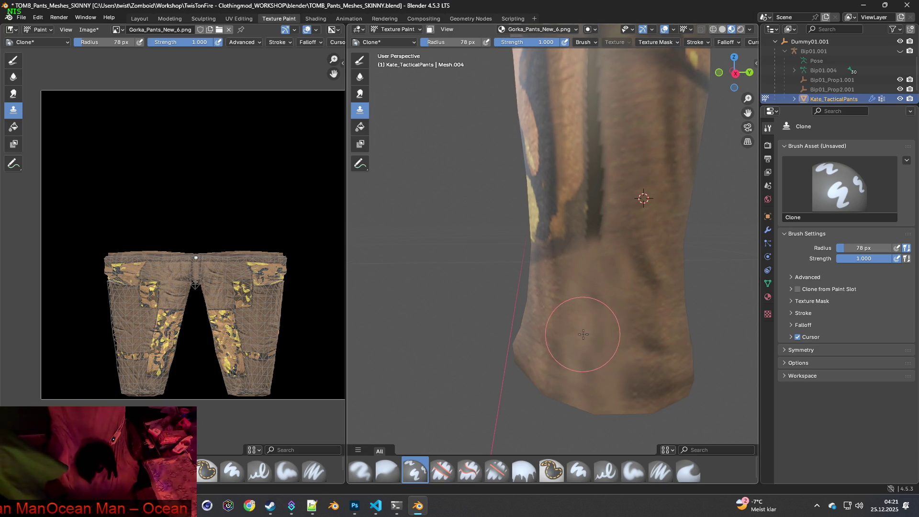
{"action": "mouse_move", "coordinate": [589, 383]}
{"action": "middle_mouse_down"}
{"action": "mouse_move", "coordinate": [617, 365]}
{"action": "mouse_move", "coordinate": [580, 365]}
{"action": "mouse_move", "coordinate": [555, 339]}
{"action": "middle_mouse_up"}
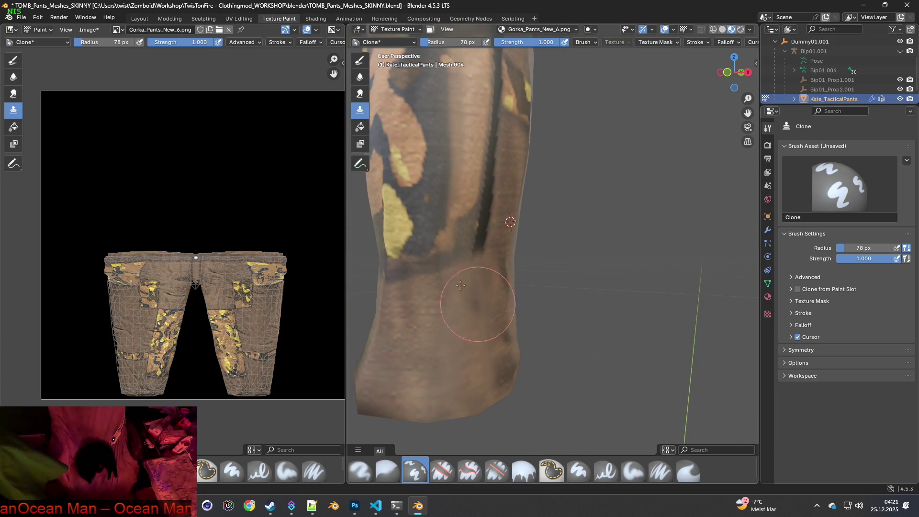
Roll the painting back to an earlier Image Paint step from the Undo History.
{"action": "left_click", "coordinate": [43, 17]}
{"action": "mouse_move", "coordinate": [55, 48]}
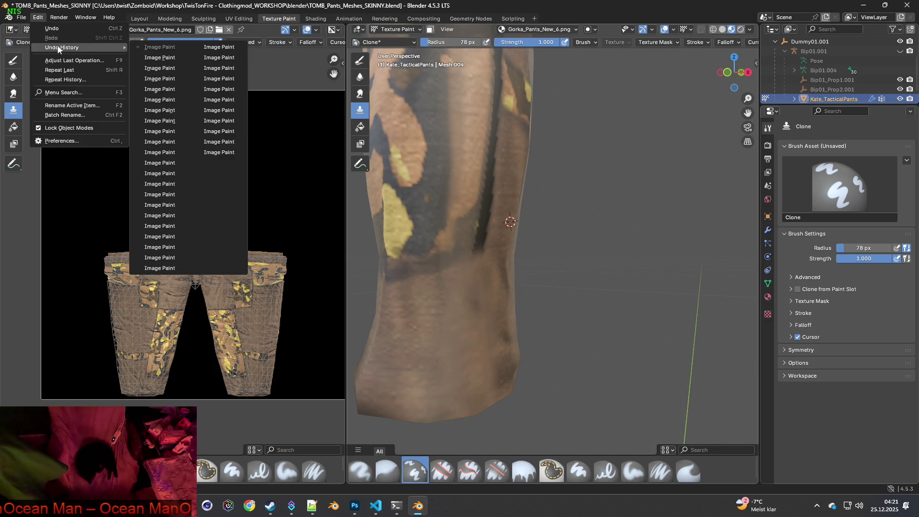
{"action": "left_click", "coordinate": [161, 259]}
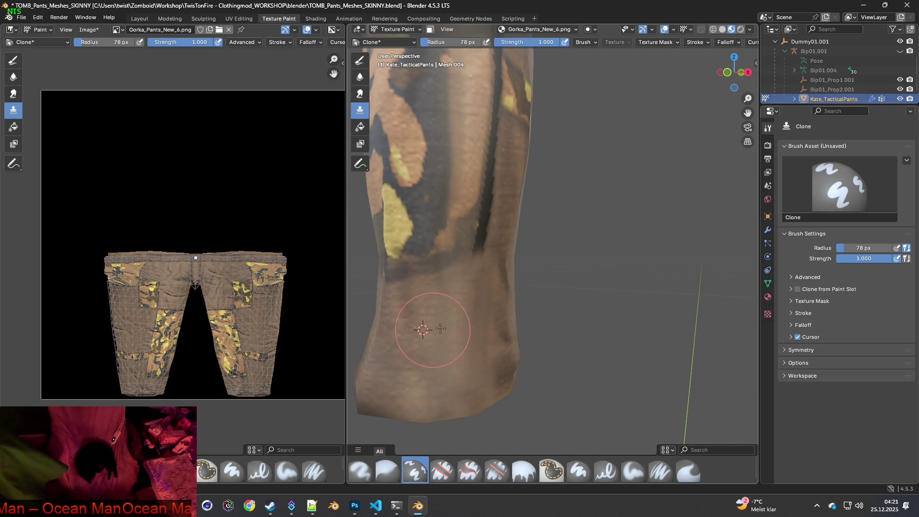
Set a new clone source higher on the leg, shrink the brush radius to 51 px, and launch the browser.
{"action": "middle_click_drag", "start_coordinate": [478, 332], "coordinate": [461, 328]}
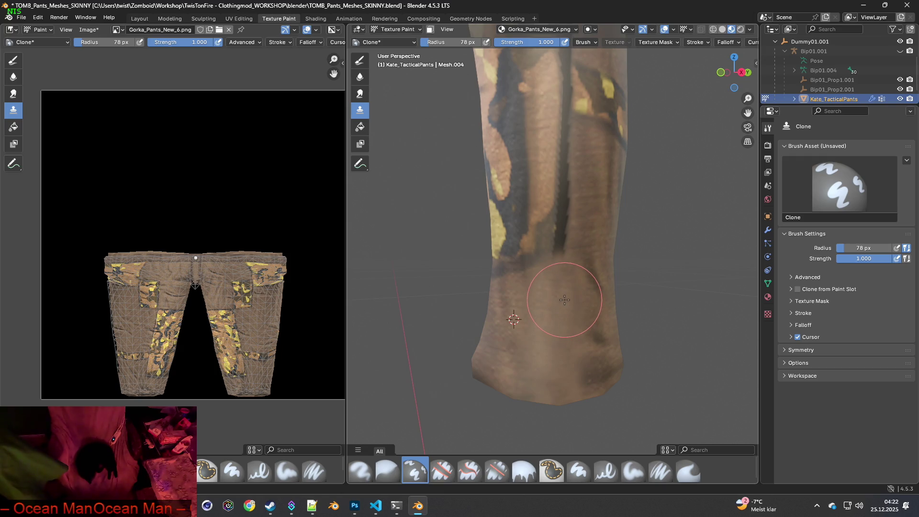
{"action": "left_click", "coordinate": [512, 351], "text": "ctrl"}
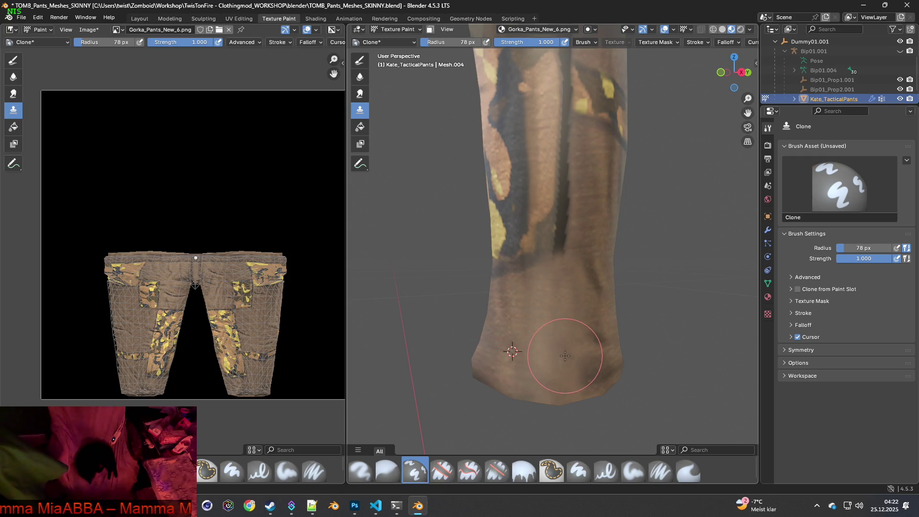
{"action": "middle_click_drag", "start_coordinate": [551, 357], "coordinate": [422, 367]}
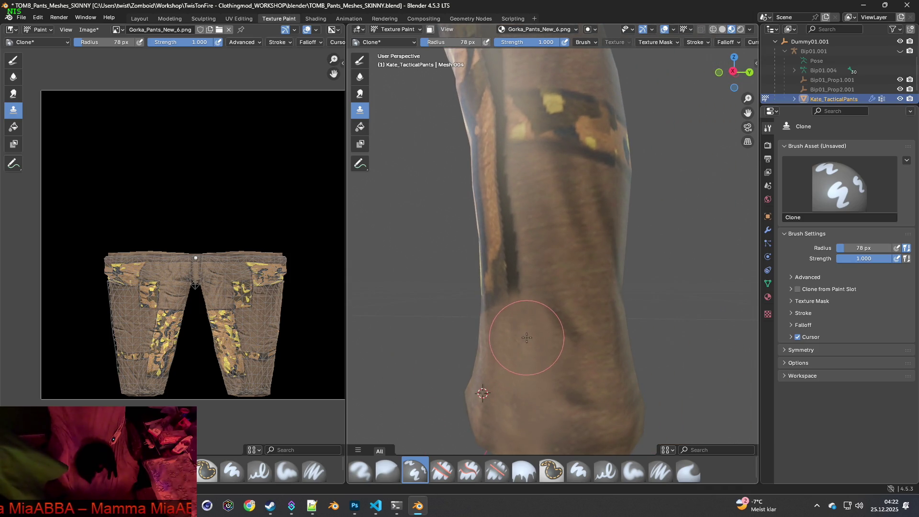
{"action": "left_click", "coordinate": [550, 286], "text": "ctrl"}
{"action": "key", "text": "bracketleft"}
{"action": "key", "text": "bracketleft"}
{"action": "key", "text": "bracketleft"}
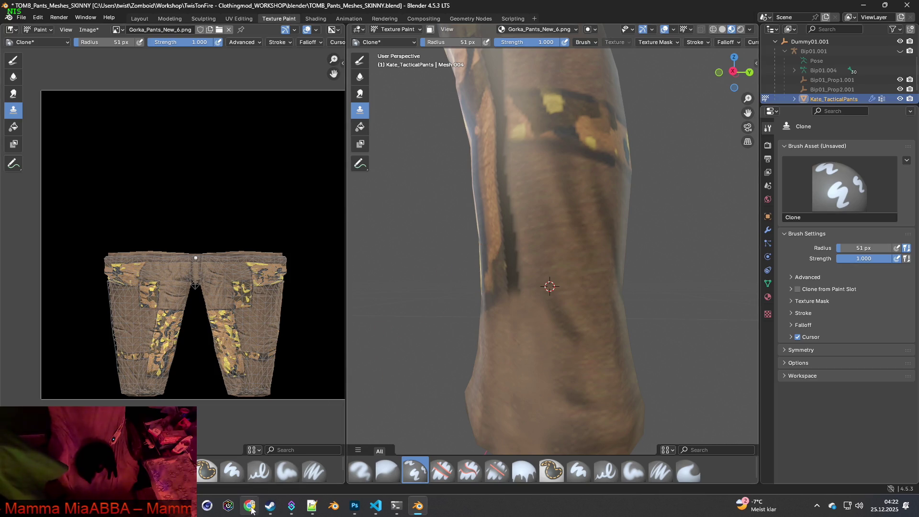
{"action": "left_click", "coordinate": [250, 506]}
Open Chrome with a profile and load the streamer's Twitch chat popout.
{"action": "left_click", "coordinate": [378, 292]}
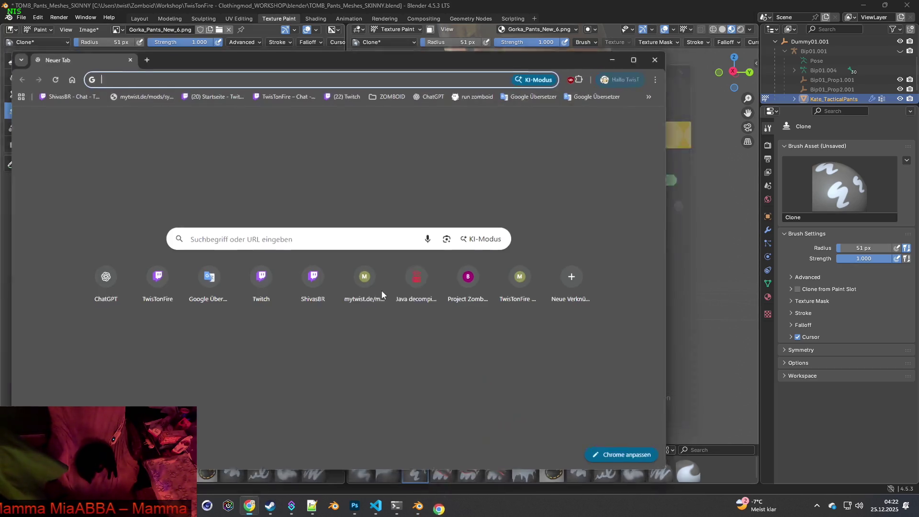
{"action": "left_click", "coordinate": [65, 92]}
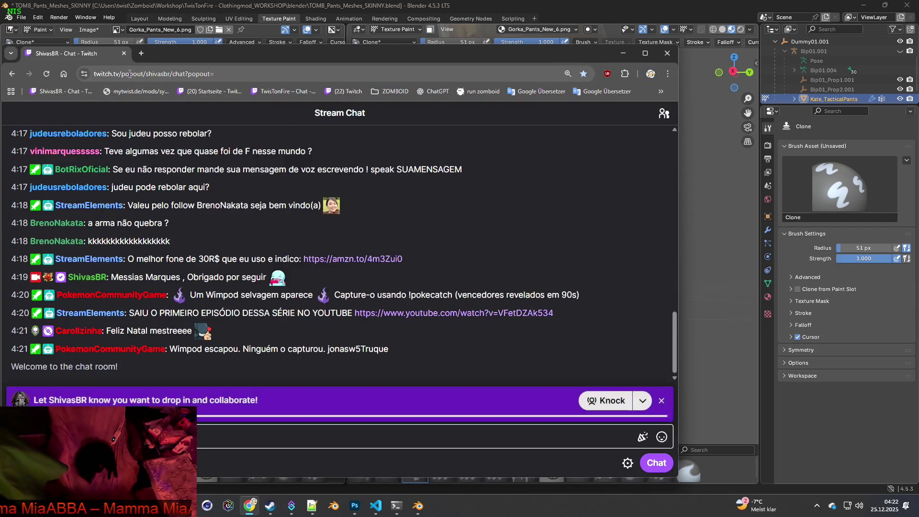
{"action": "left_click", "coordinate": [105, 74]}
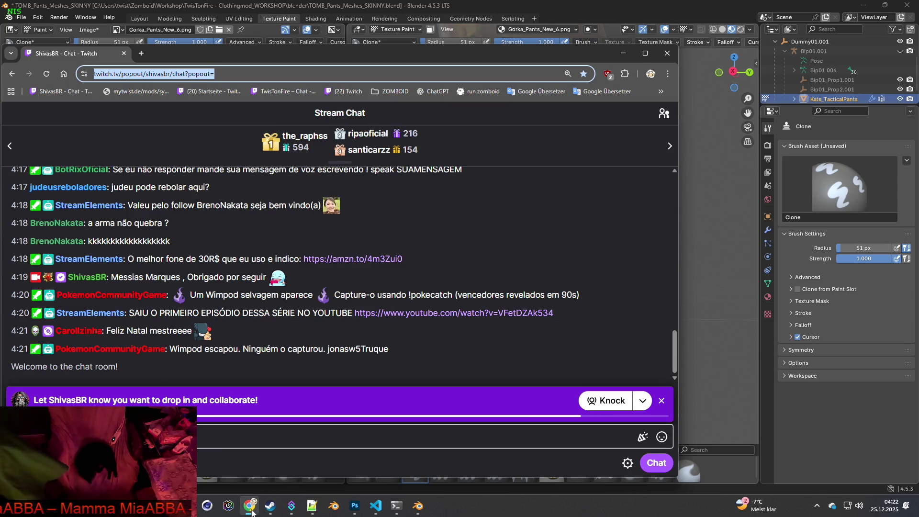
{"action": "mouse_move", "coordinate": [251, 510]}
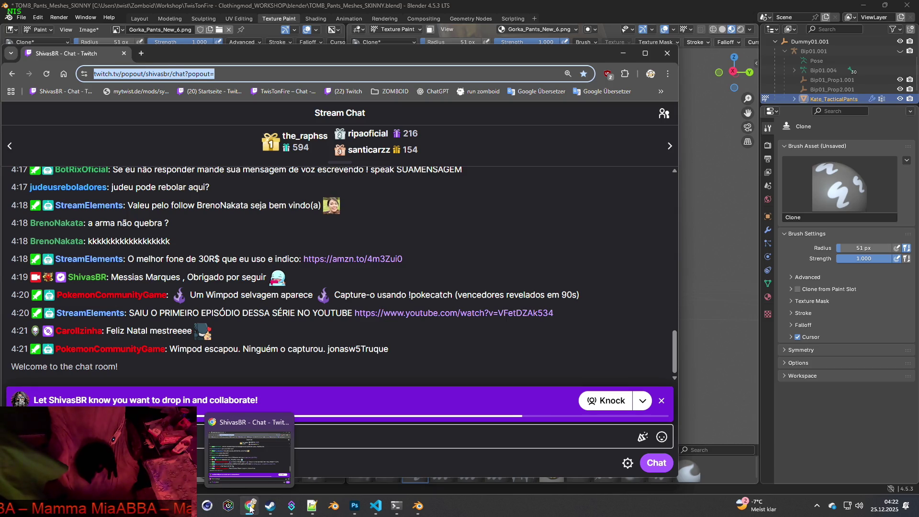
{"action": "right_click", "coordinate": [250, 508]}
{"action": "left_click", "coordinate": [238, 450]}
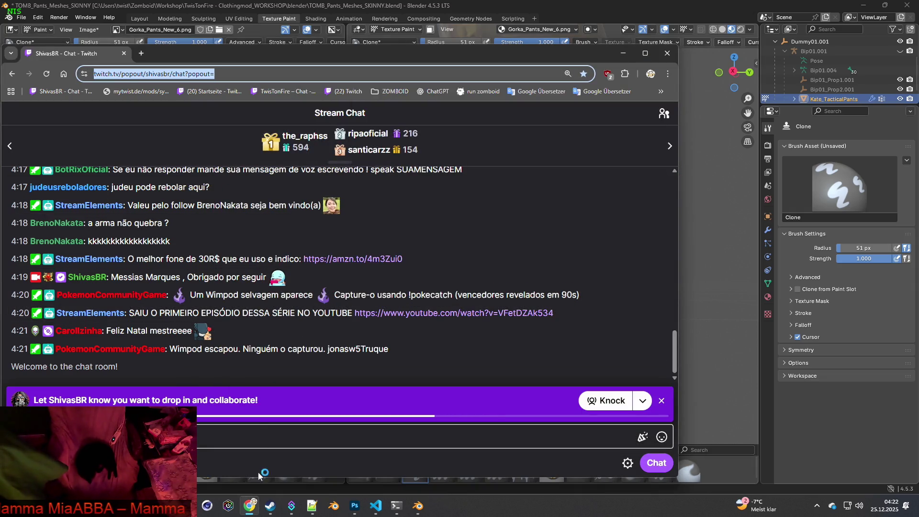
Load the own channel's chat popout in a second tab.
{"action": "mouse_move", "coordinate": [250, 507]}
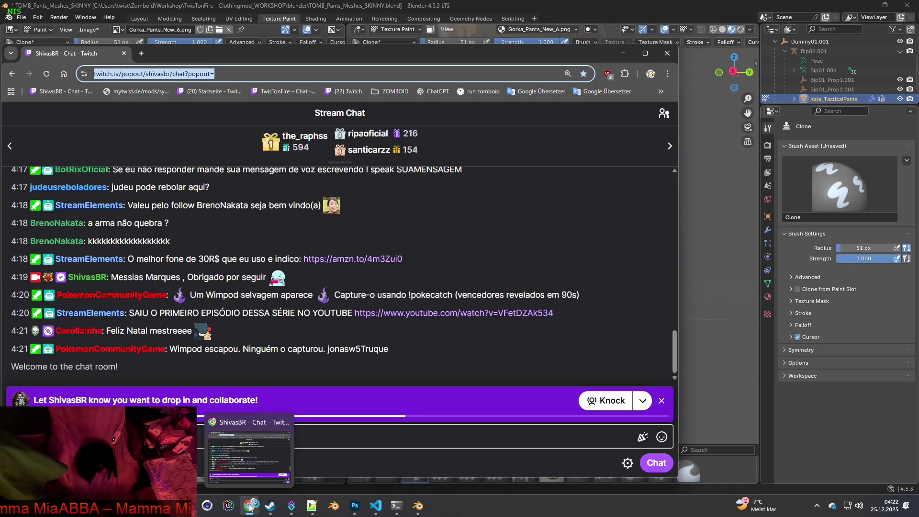
{"action": "left_click", "coordinate": [251, 505]}
{"action": "left_click", "coordinate": [251, 505]}
{"action": "left_click", "coordinate": [142, 54]}
{"action": "left_click", "coordinate": [119, 54]}
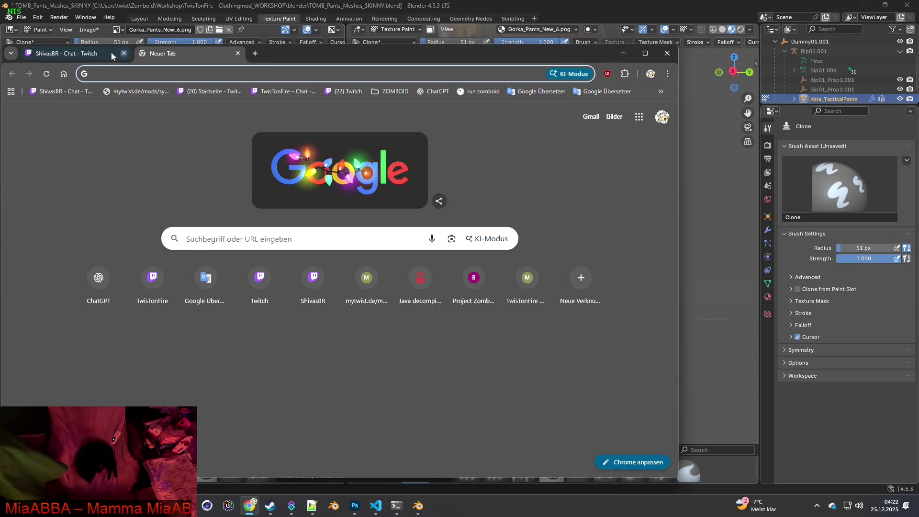
{"action": "left_click_drag", "start_coordinate": [258, 76], "coordinate": [96, 72]}
{"action": "left_click", "coordinate": [171, 55]}
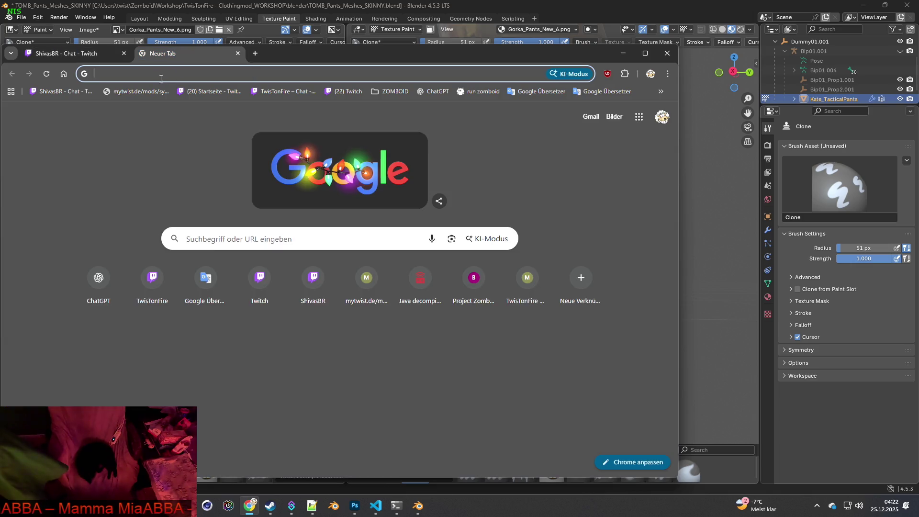
{"action": "left_click", "coordinate": [265, 94]}
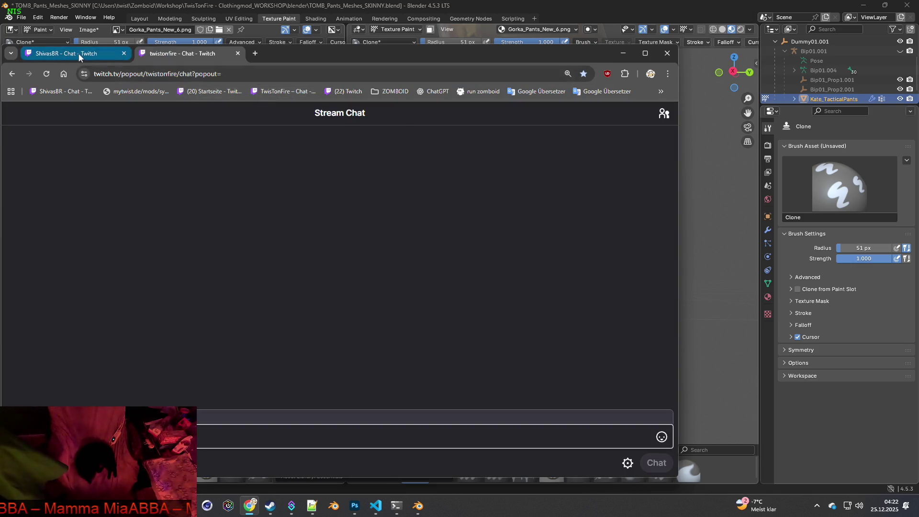
Strip 'popout' from the streamer's URL to load the full channel page, then open Google Translate in a new tab.
{"action": "left_click", "coordinate": [79, 53]}
{"action": "left_click_drag", "start_coordinate": [160, 73], "coordinate": [234, 74]}
{"action": "key", "text": "BackSpace"}
{"action": "key", "text": "BackSpace"}
{"action": "key", "text": "BackSpace"}
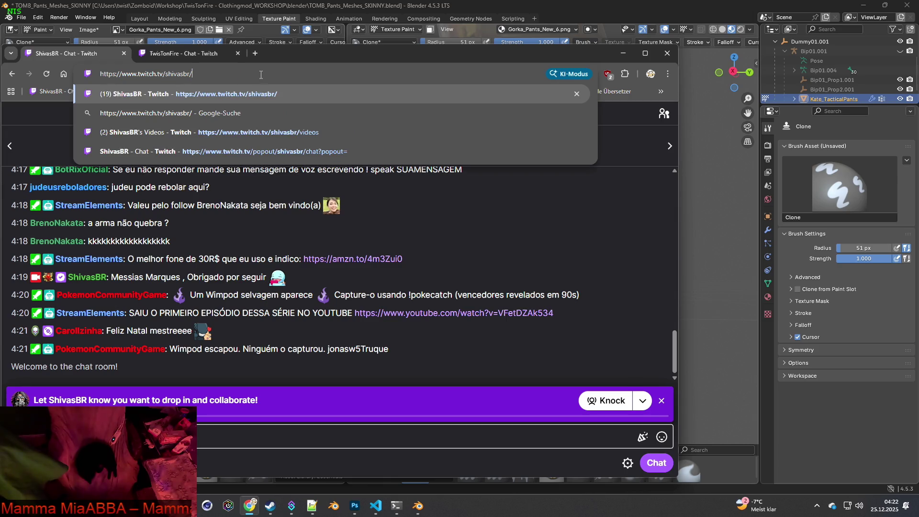
{"action": "key", "text": "Return"}
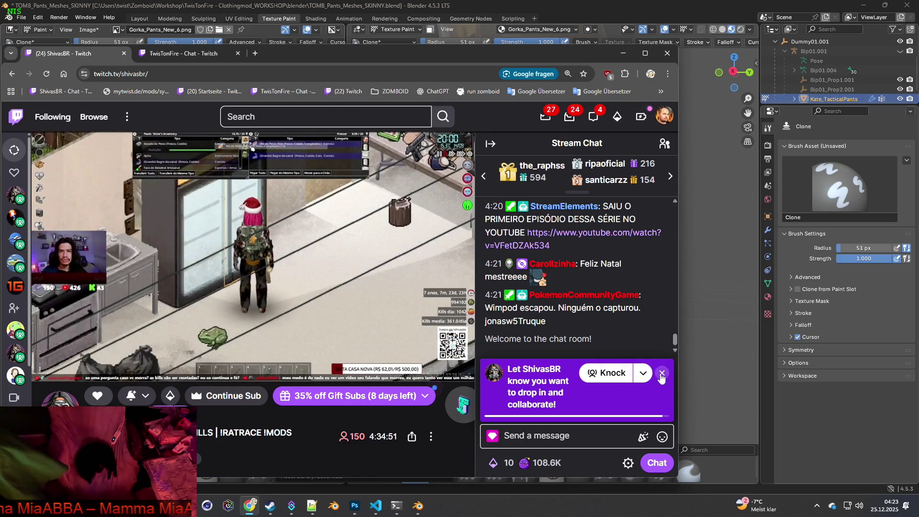
{"action": "left_click", "coordinate": [579, 432]}
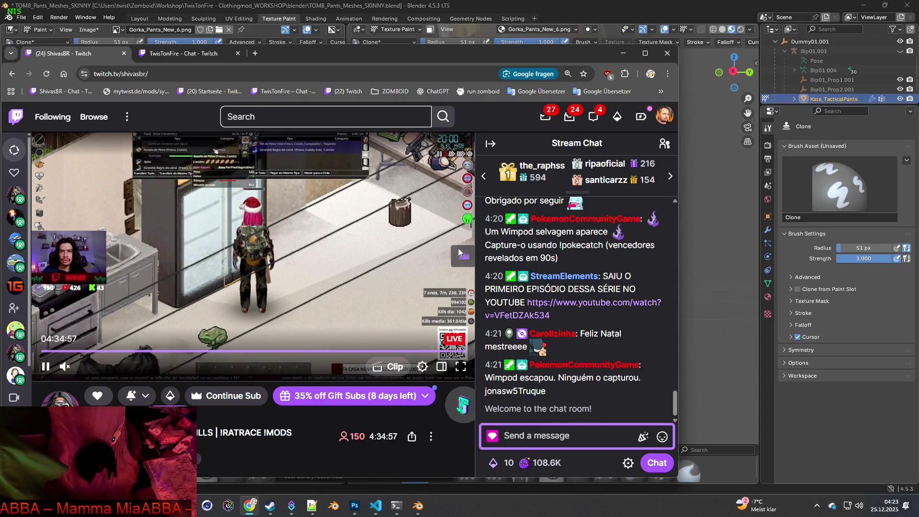
{"action": "left_click", "coordinate": [256, 53]}
{"action": "left_click", "coordinate": [524, 91]}
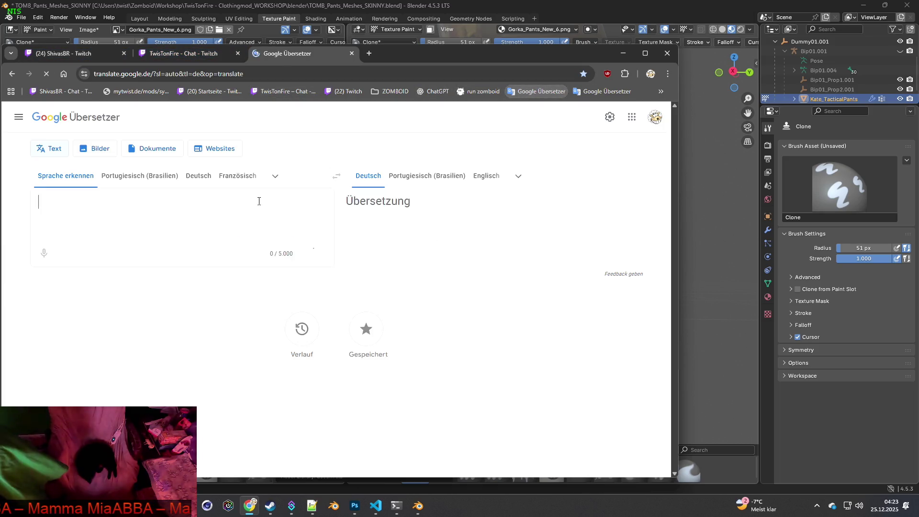
Translate 'feliz natal! bom dia boa tarde boa noite' from Portuguese into English.
{"action": "type", "text": "f"}
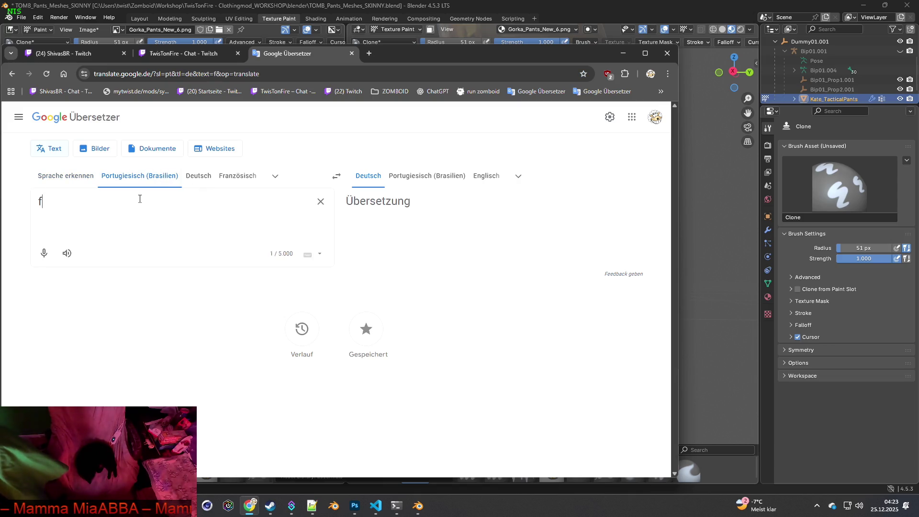
{"action": "type", "text": "eliz natal"}
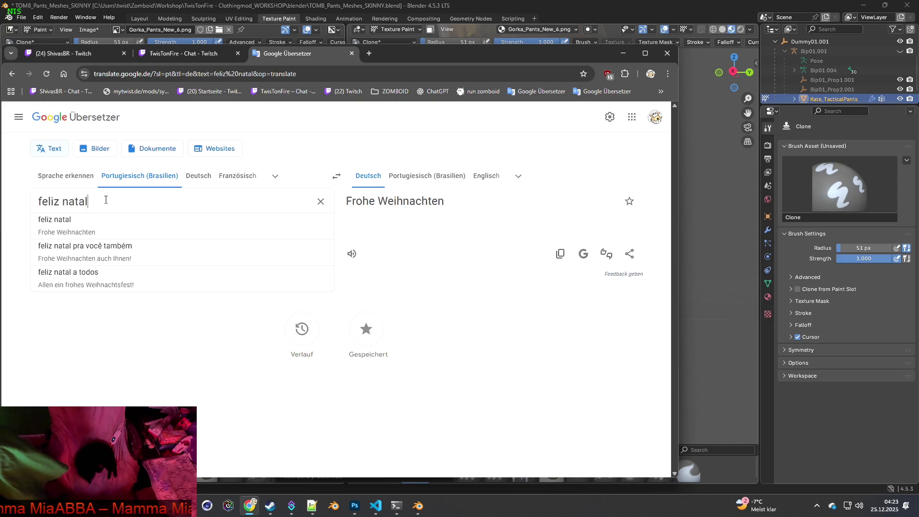
{"action": "type", "text": "! "}
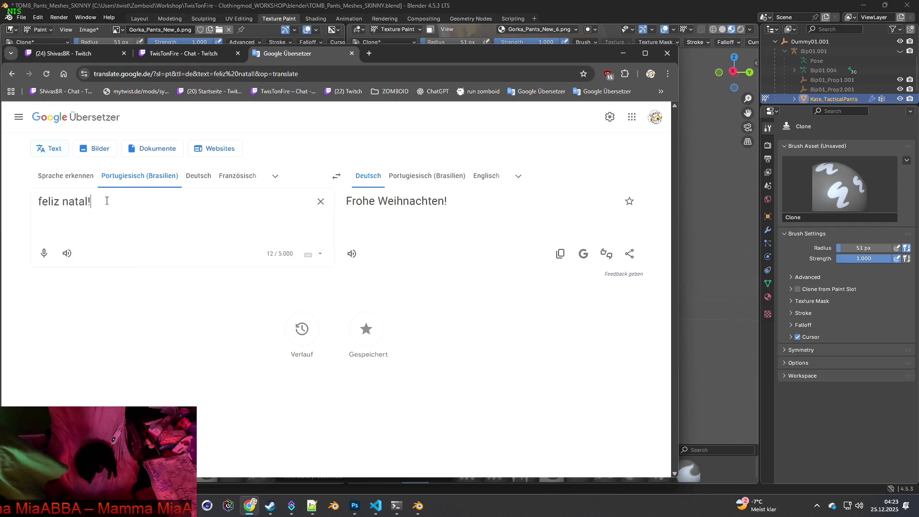
{"action": "type", "text": " bom dia bo"}
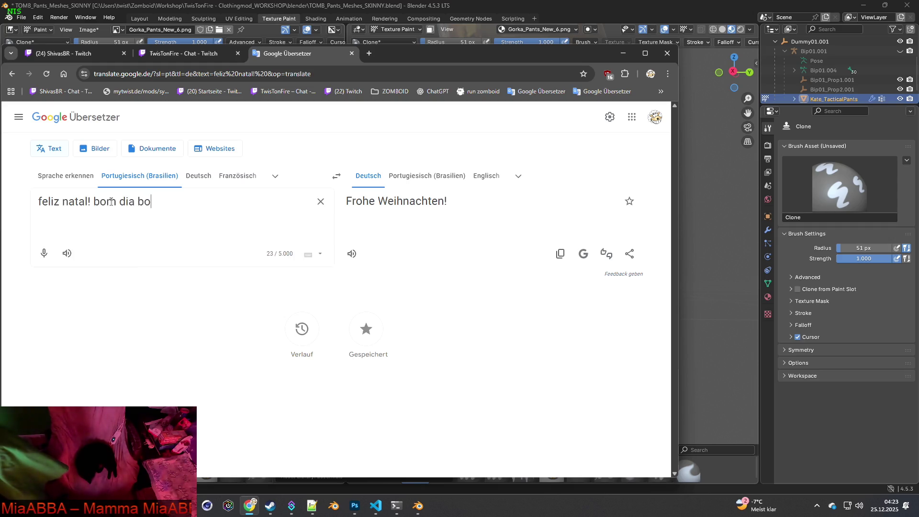
{"action": "type", "text": "a noite"}
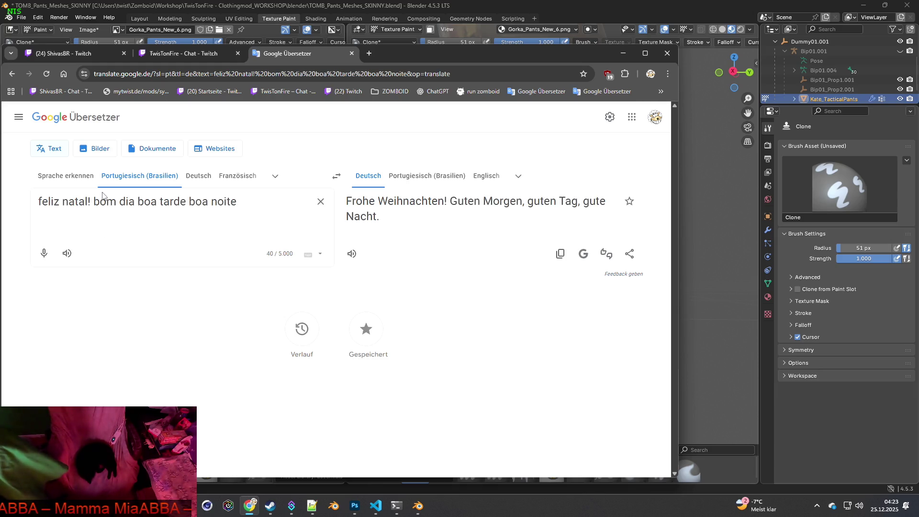
{"action": "left_click", "coordinate": [485, 176]}
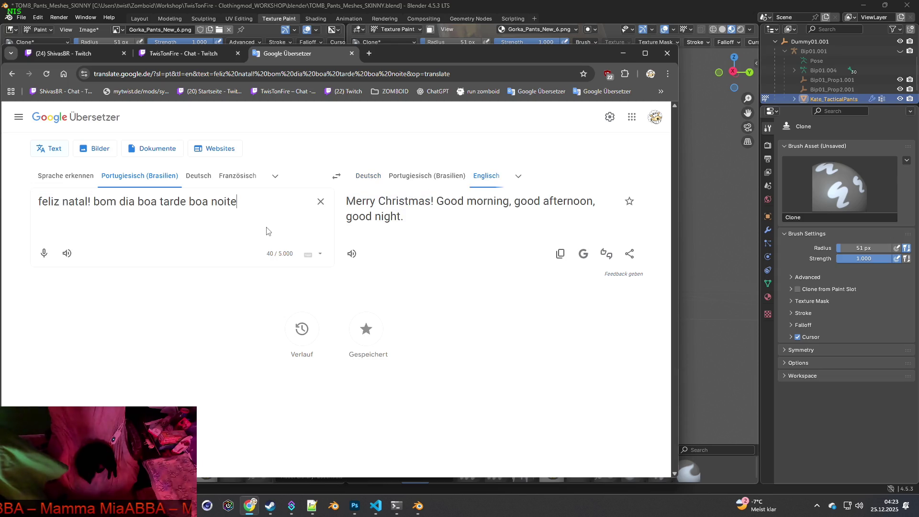
{"action": "left_click_drag", "start_coordinate": [244, 213], "coordinate": [37, 201]}
{"action": "key", "text": "ctrl+c"}
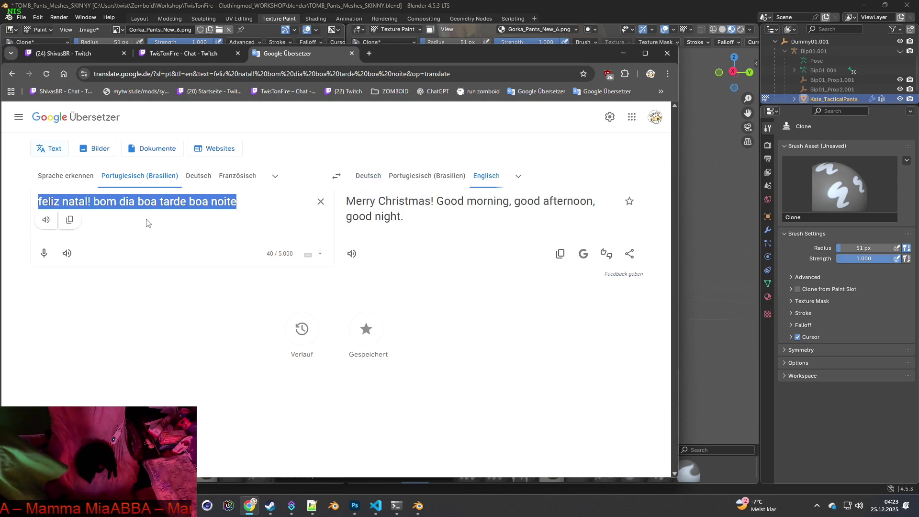
{"action": "left_click", "coordinate": [180, 53]}
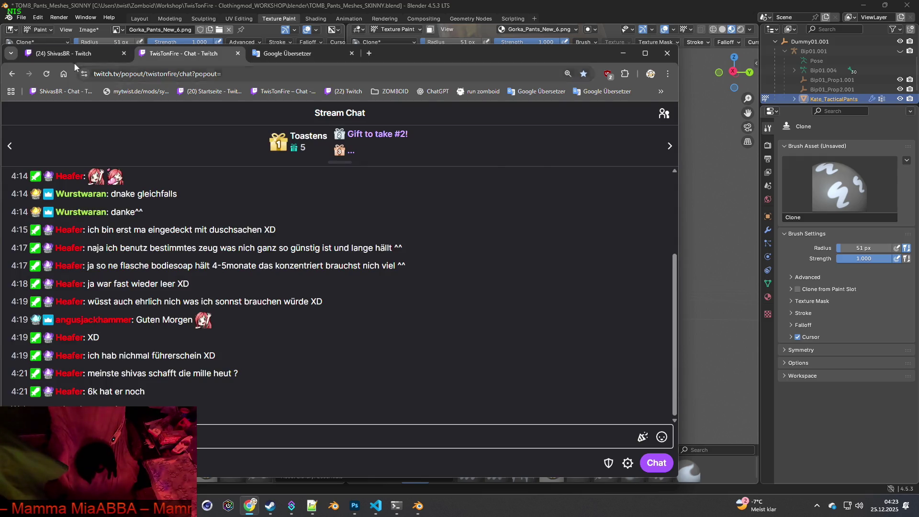
Paste the Portuguese Christmas greeting into the streamer's Twitch chat and send it.
{"action": "left_click", "coordinate": [76, 56]}
{"action": "key", "text": "ctrl+v"}
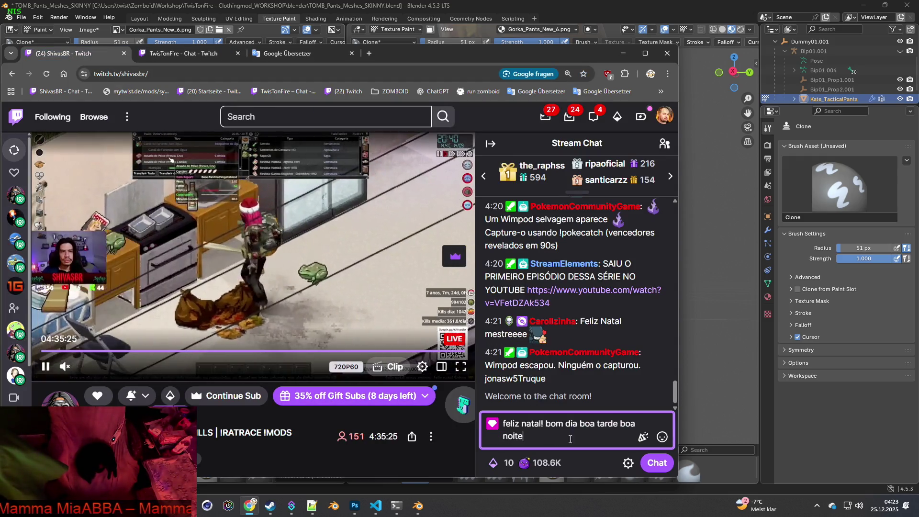
{"action": "key", "text": "Return"}
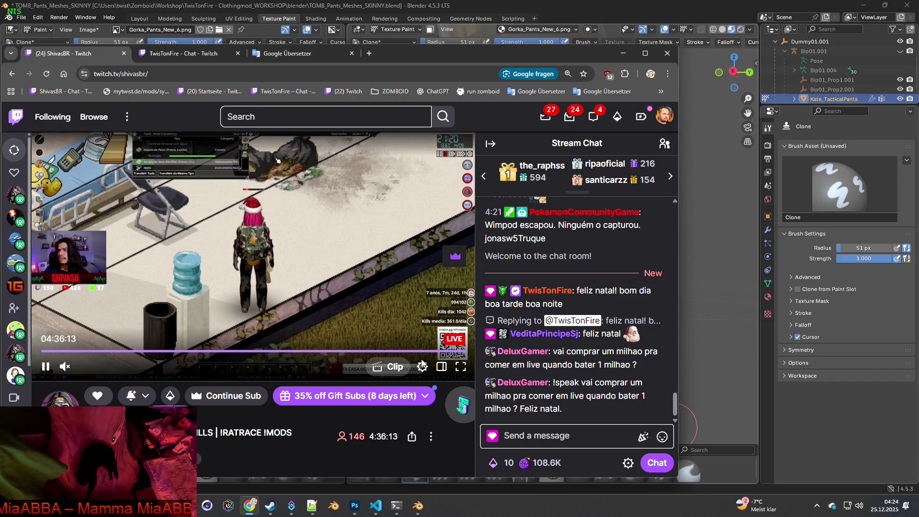
{"action": "left_click", "coordinate": [544, 436]}
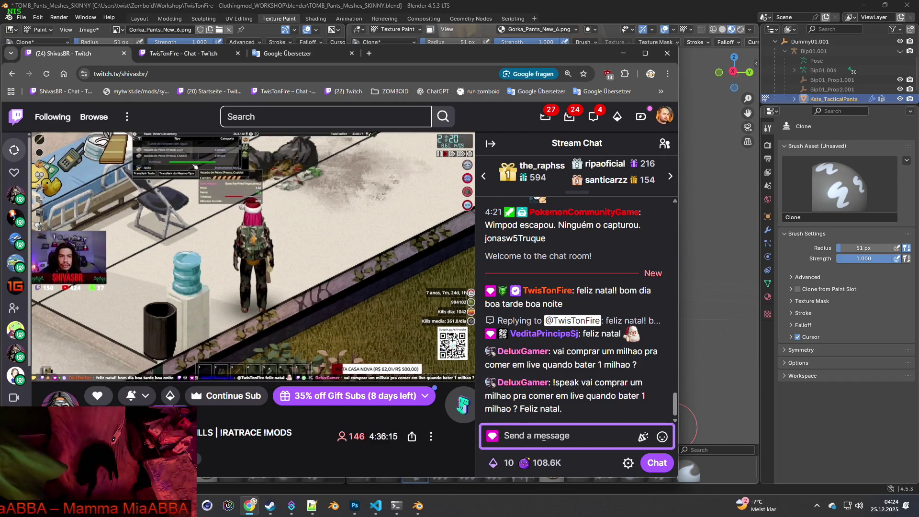
{"action": "mouse_move", "coordinate": [456, 311]}
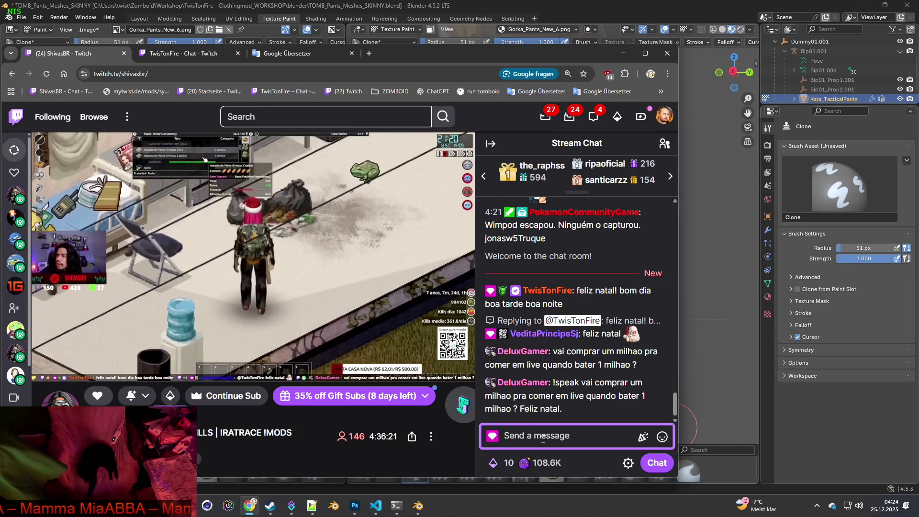
{"action": "left_click", "coordinate": [289, 54]}
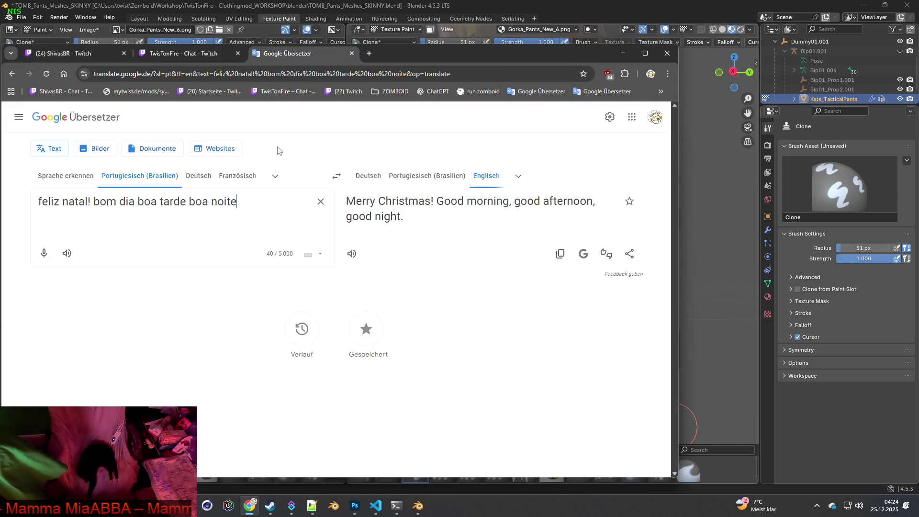
Set German to Brazilian Portuguese and type the German first sentence taking back earlier words.
{"action": "left_click", "coordinate": [320, 204]}
{"action": "left_click", "coordinate": [336, 176]}
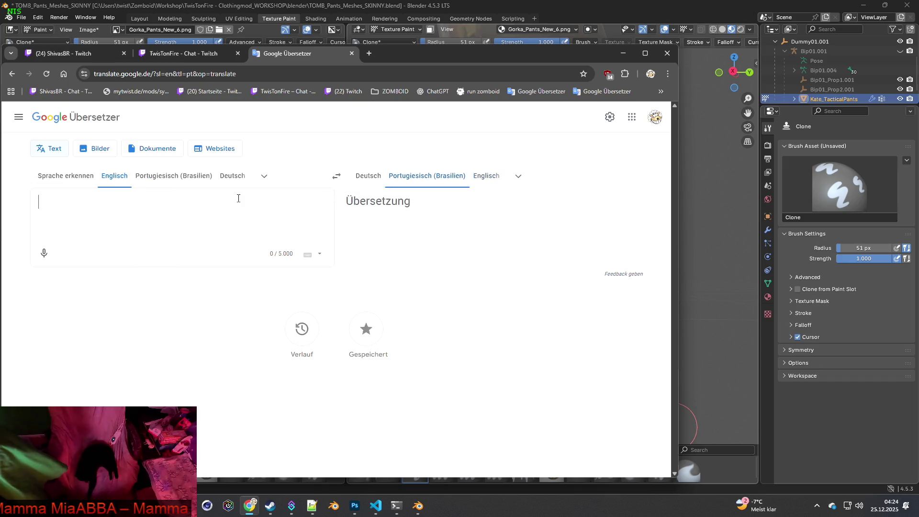
{"action": "type", "text": "ich"}
{"action": "left_click", "coordinate": [228, 176]}
{"action": "type", "text": "nehme"}
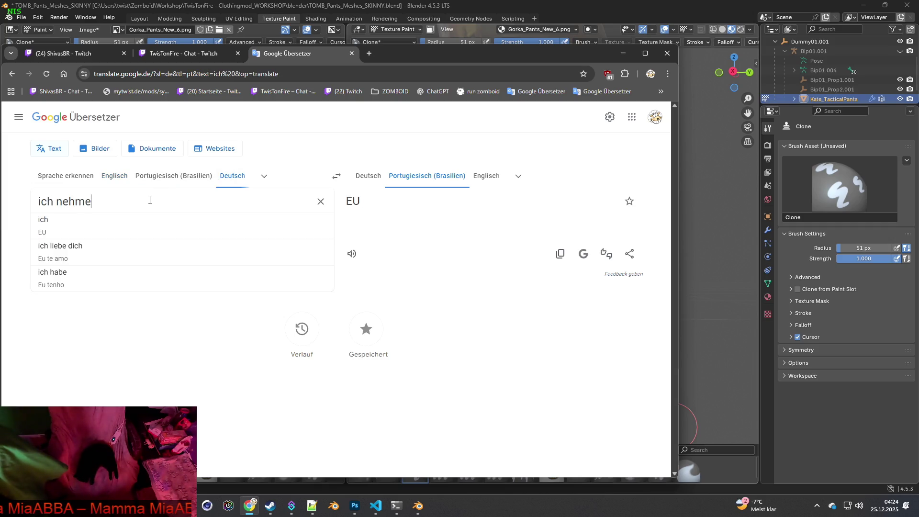
{"action": "type", "text": " w"}
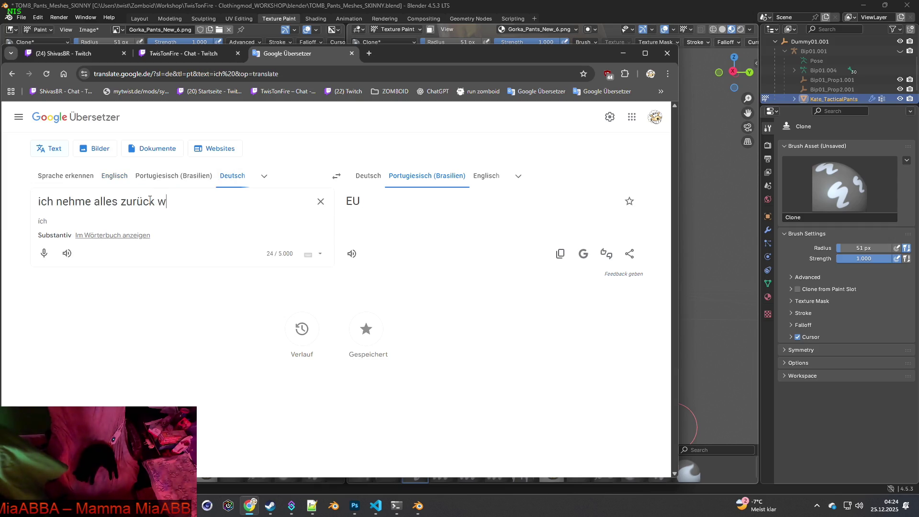
{"action": "key", "text": "BackSpace"}
{"action": "key", "text": "BackSpace"}
{"action": "type", "text": ", was ich vorh"}
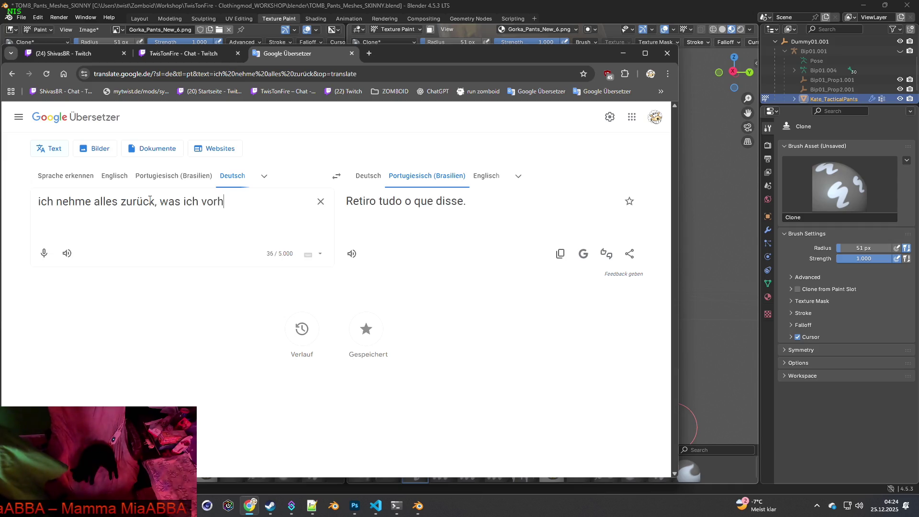
{"action": "type", "text": "in gesagt habe!"}
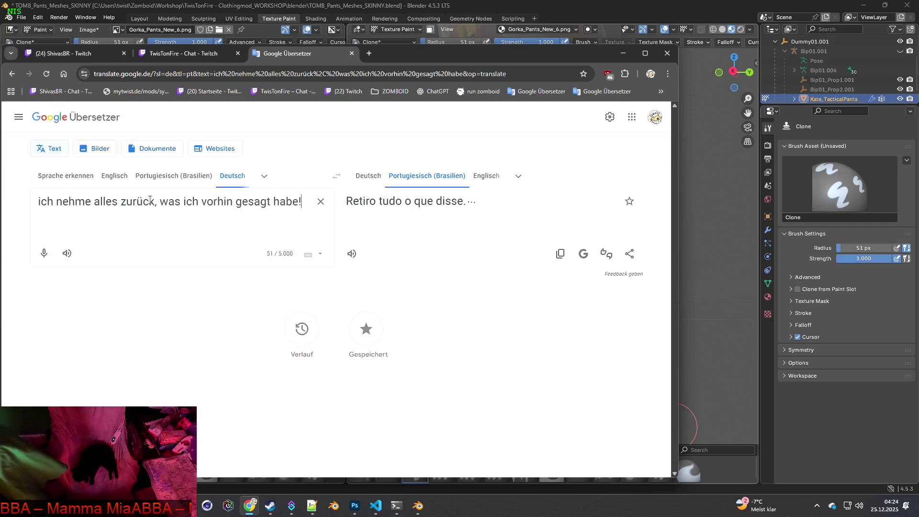
{"action": "key", "text": "Return"}
Type the rest of the German message about the livestream and Speedy Gonzales, fixing typos.
{"action": "type", "text": "Du schaffst heute die Millio"}
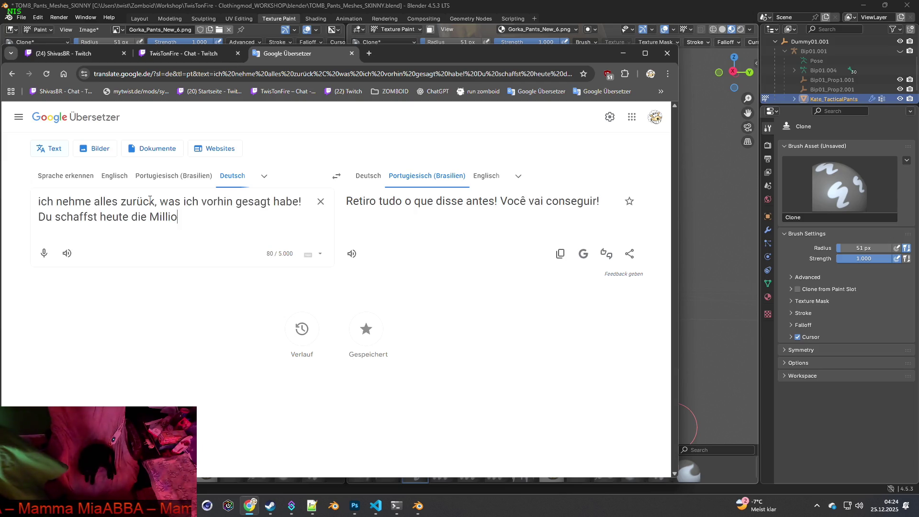
{"action": "type", "text": " AI"}
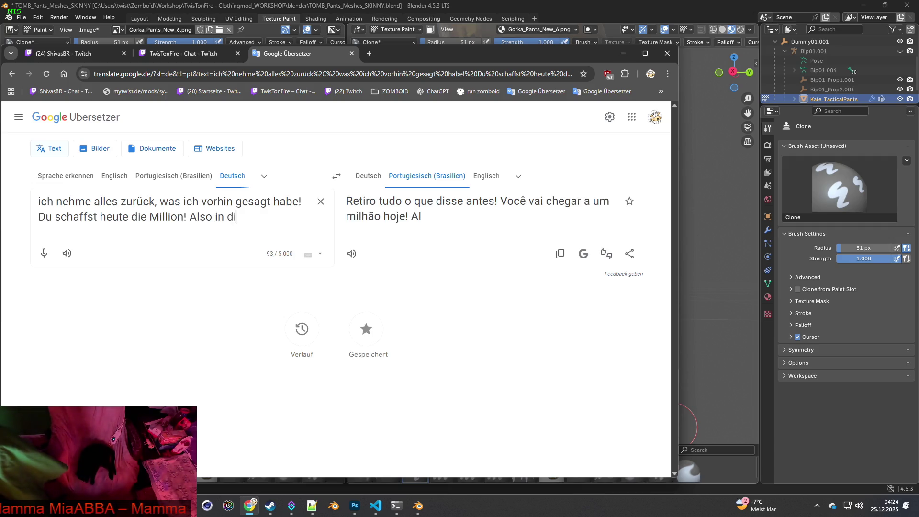
{"action": "type", "text": "m Livestram"}
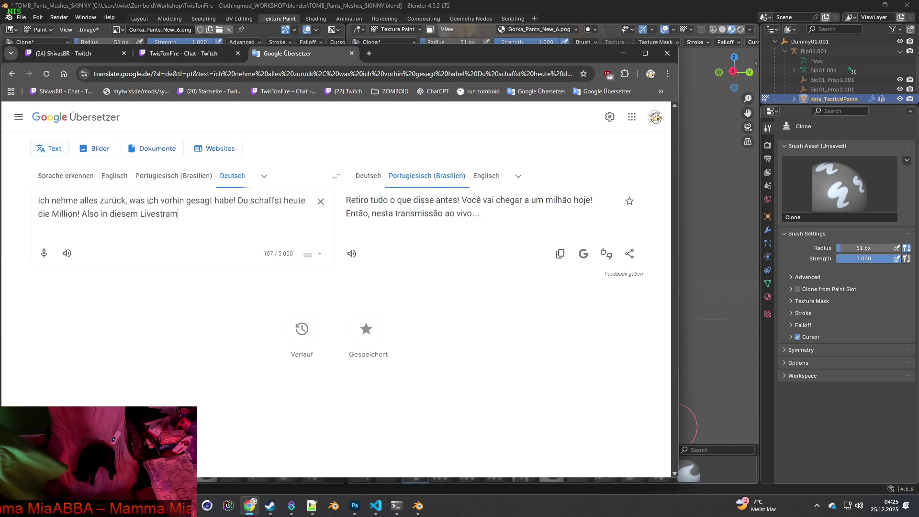
{"action": "key", "text": "BackSpace"}
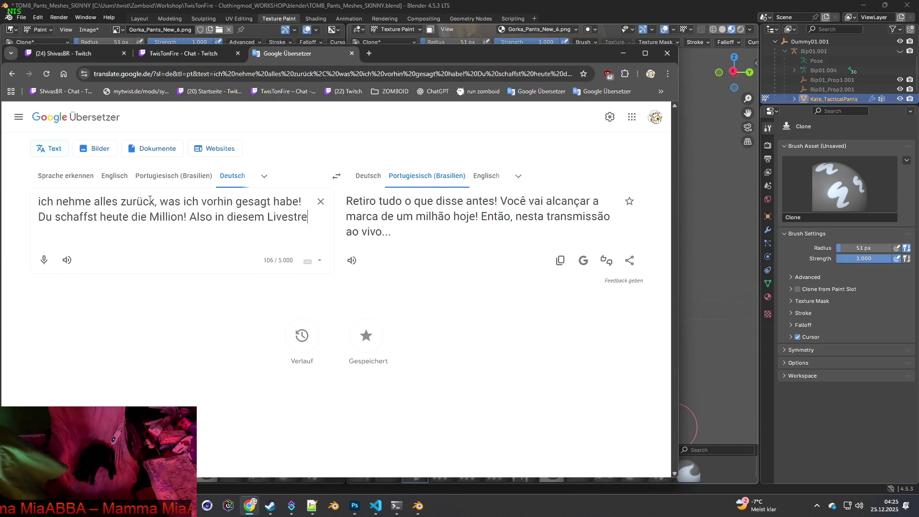
{"action": "type", "text": "am! F"}
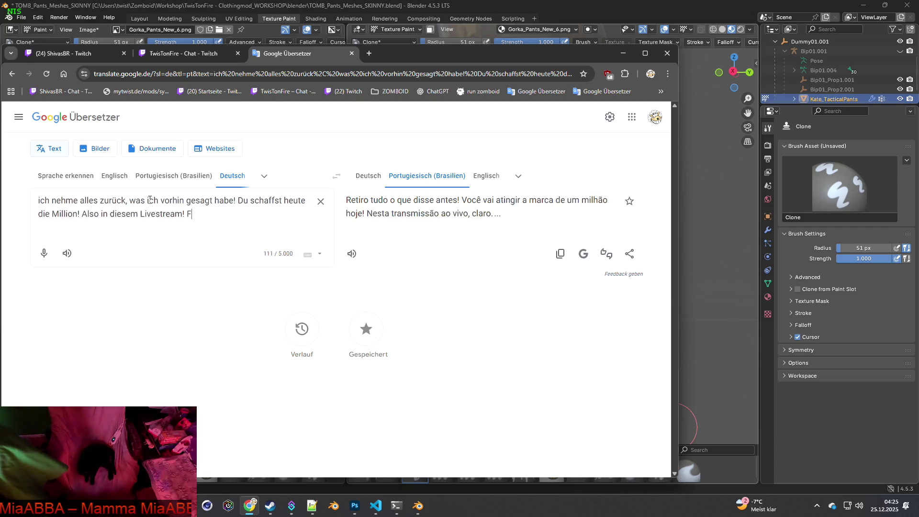
{"action": "key", "text": "BackSpace"}
{"action": "type", "text": "Du bist ja"}
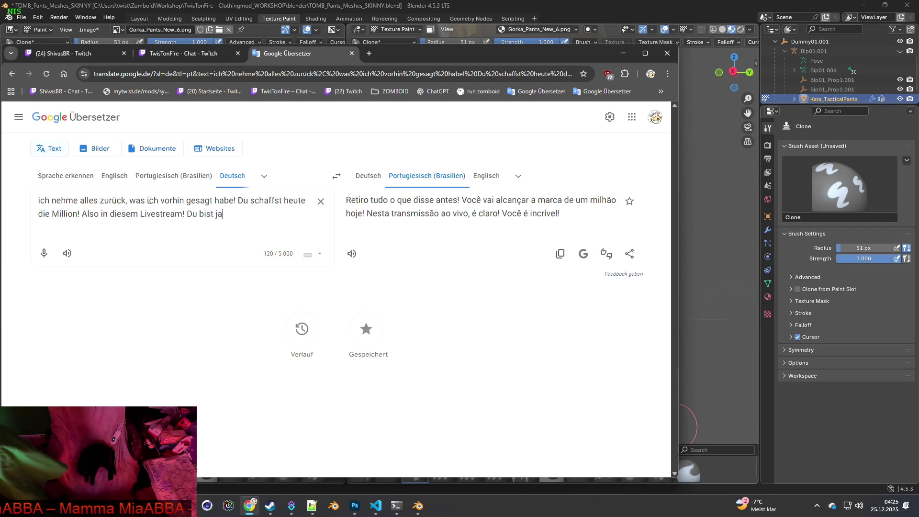
{"action": "type", "text": " Speedy Gop"}
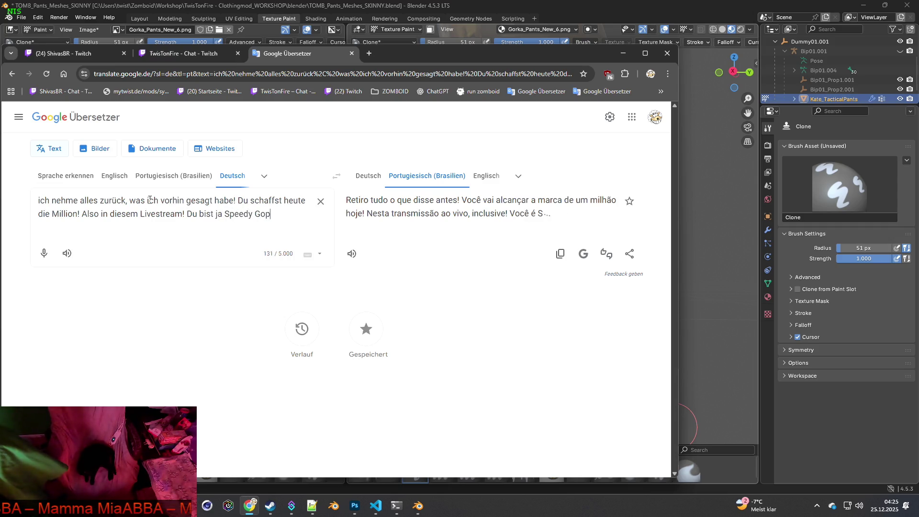
{"action": "key", "text": "BackSpace"}
{"action": "type", "text": "nzales h"}
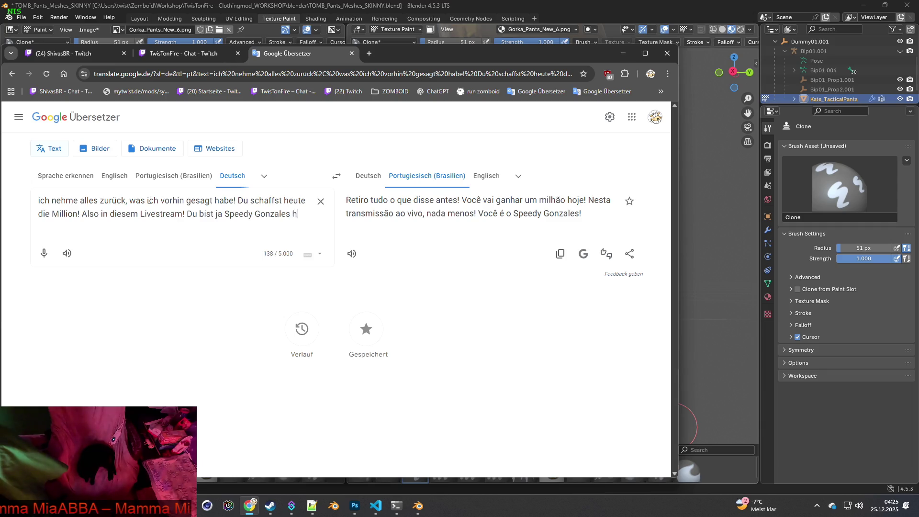
{"action": "type", "text": "eute!"}
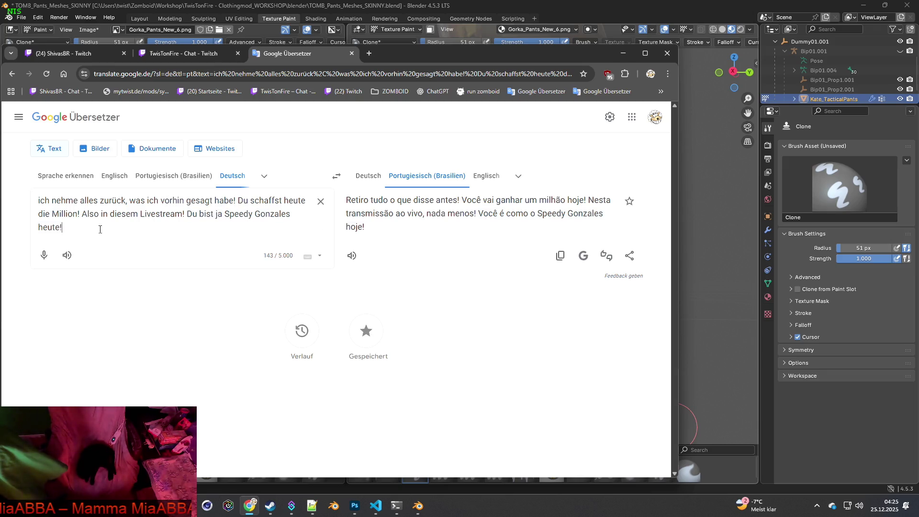
{"action": "key", "text": "ctrl+a"}
{"action": "key", "text": "ctrl+c"}
{"action": "left_click", "coordinate": [114, 175]}
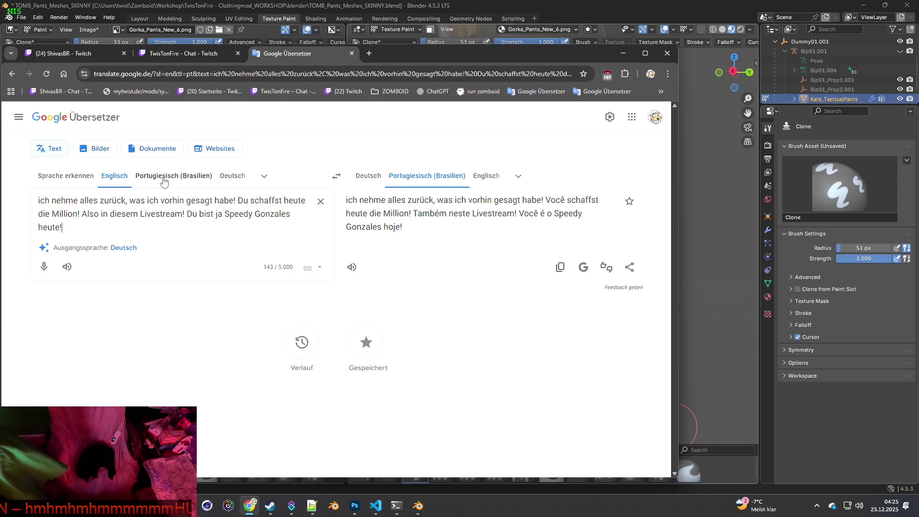
{"action": "left_click", "coordinate": [232, 176]}
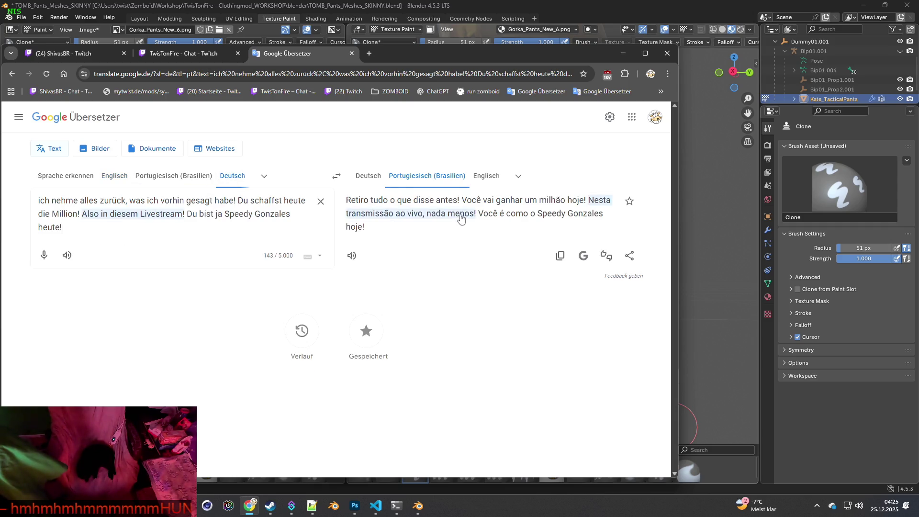
Back-translate the Portuguese, then paste the earlier German wording over the message.
{"action": "left_click", "coordinate": [337, 178]}
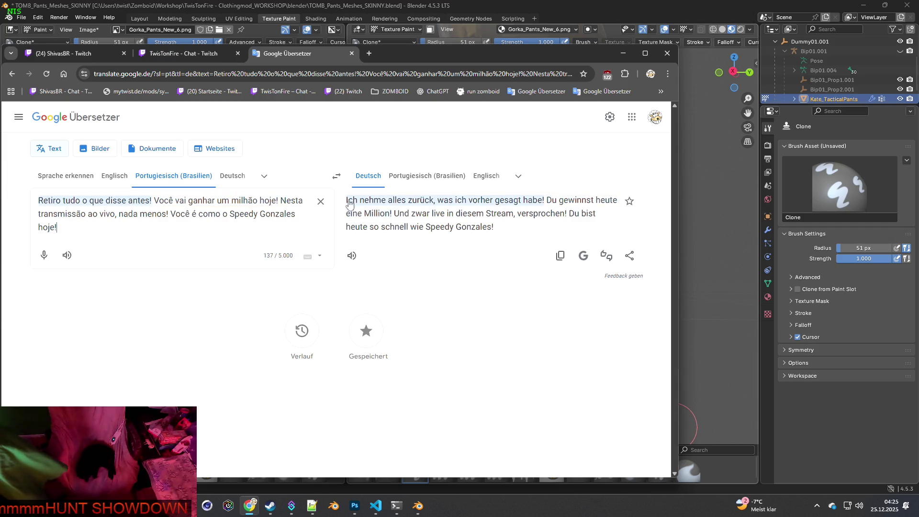
{"action": "left_click", "coordinate": [337, 180]}
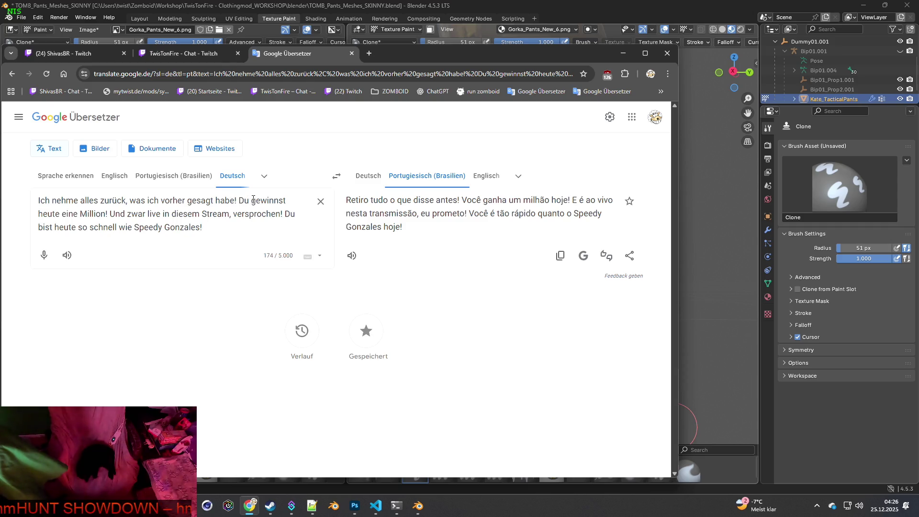
{"action": "left_click_drag", "start_coordinate": [253, 199], "coordinate": [287, 199]}
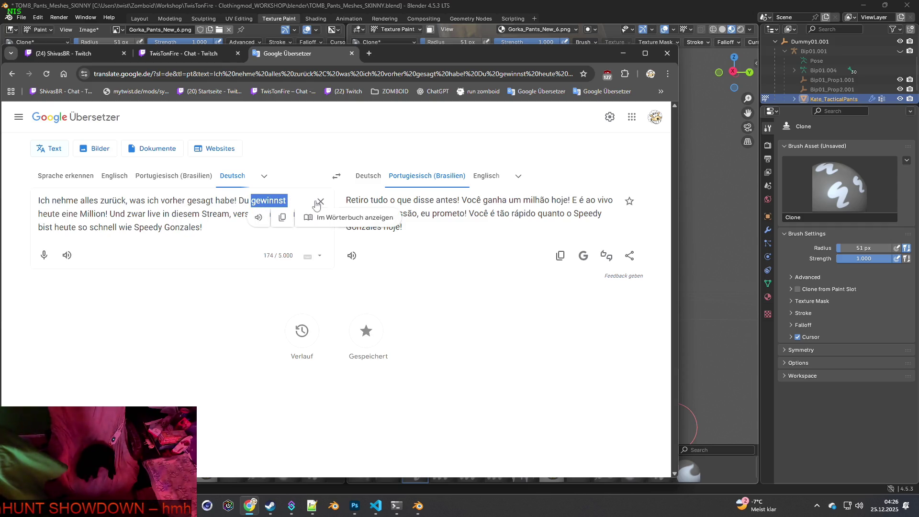
{"action": "key", "text": "ctrl+a"}
{"action": "key", "text": "ctrl+v"}
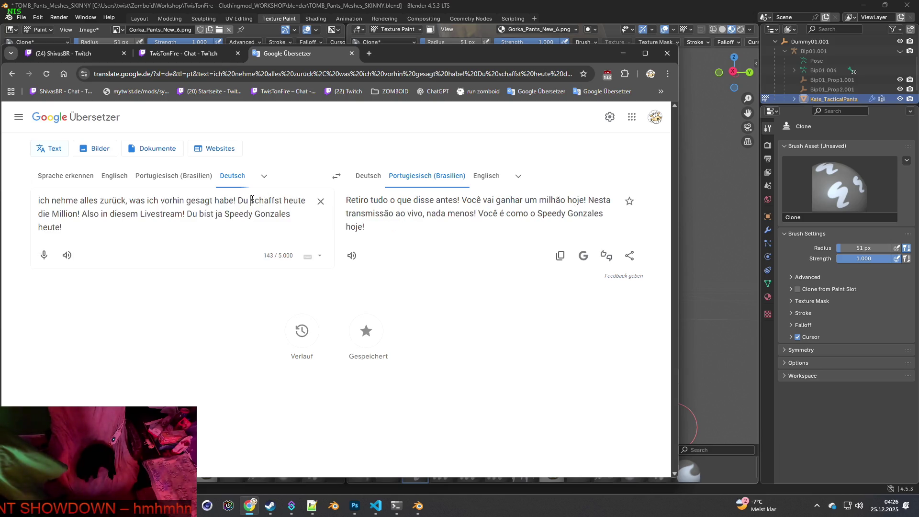
Change 'schaffst' to 'erledigst' and check the back-translation.
{"action": "left_click_drag", "start_coordinate": [251, 199], "coordinate": [282, 199]}
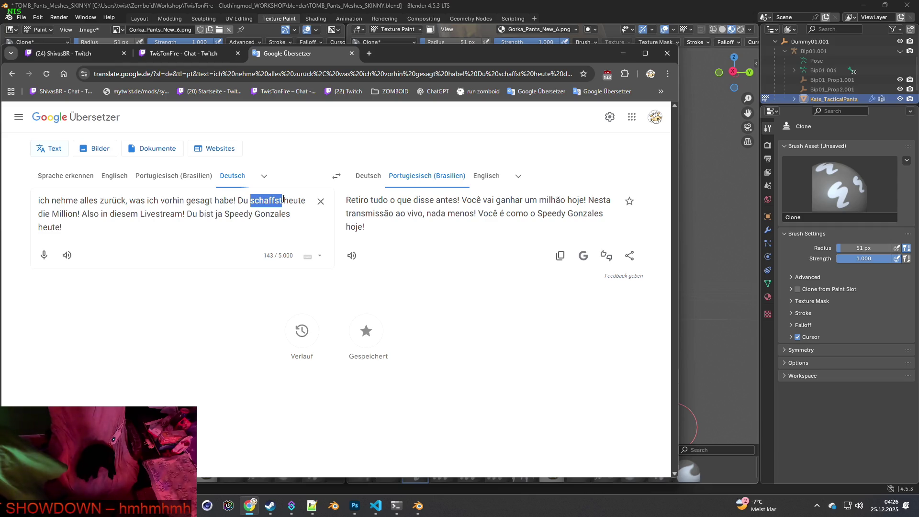
{"action": "type", "text": "er"}
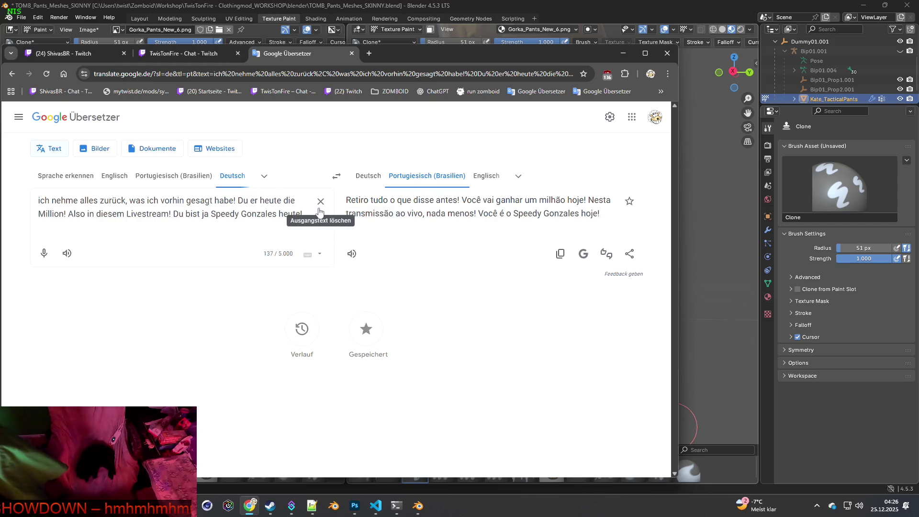
{"action": "type", "text": "digst"}
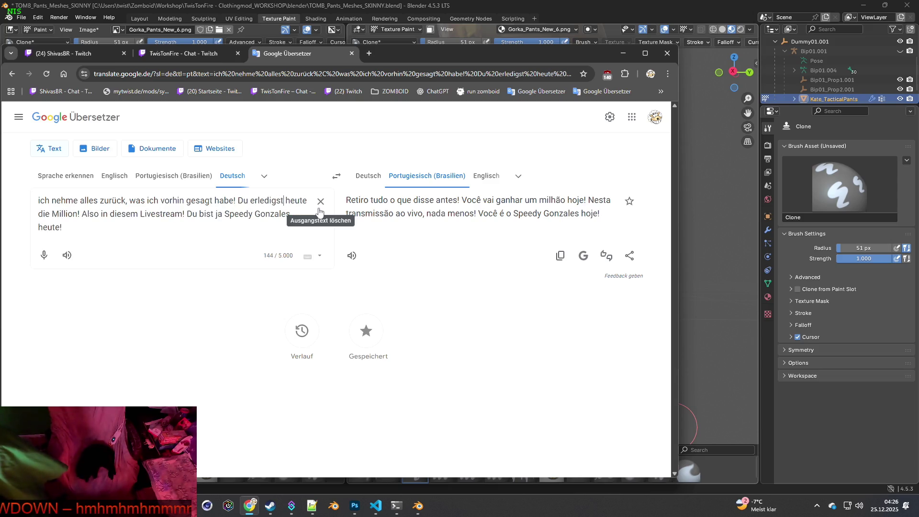
{"action": "left_click_drag", "start_coordinate": [97, 228], "coordinate": [30, 200]}
{"action": "key", "text": "ctrl+c"}
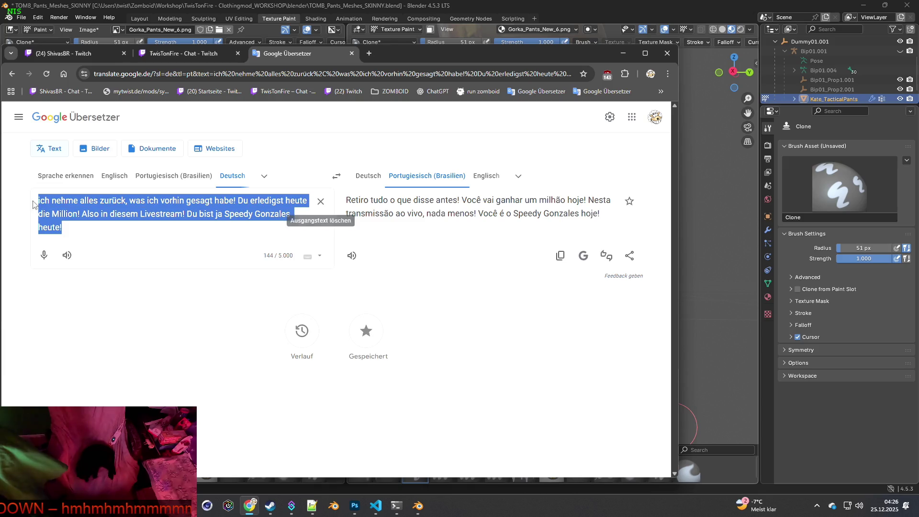
{"action": "left_click", "coordinate": [336, 176]}
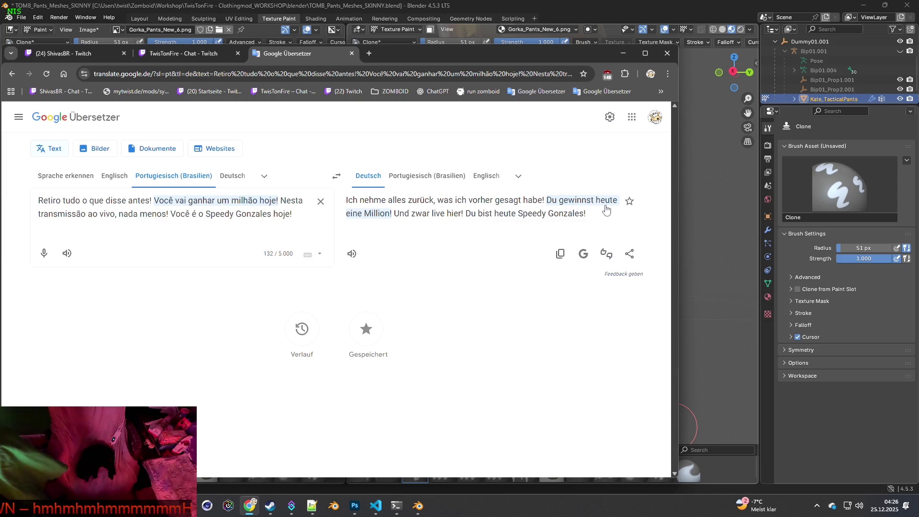
{"action": "left_click", "coordinate": [336, 176]}
Paste a replacement message and restore 'Du schaffst … eine Million zu erreichen'.
{"action": "left_click", "coordinate": [320, 202]}
{"action": "key", "text": "ctrl+v"}
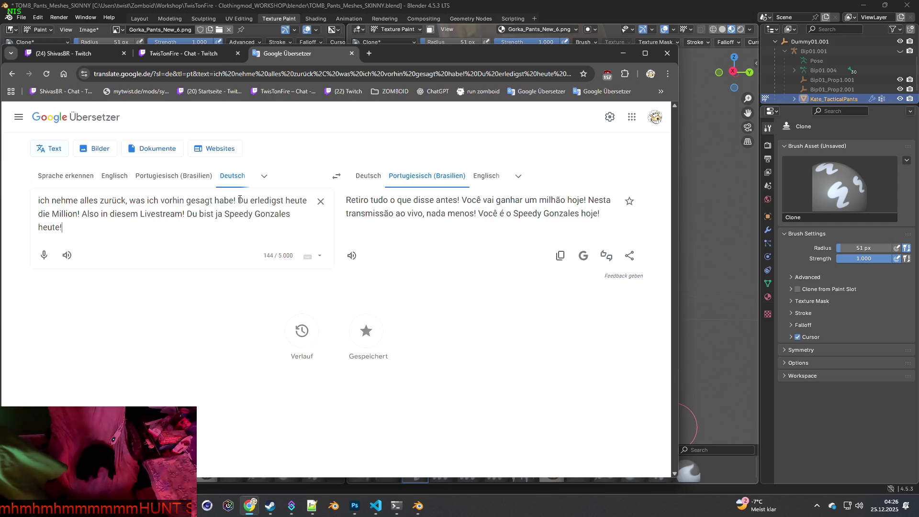
{"action": "left_click_drag", "start_coordinate": [239, 200], "coordinate": [286, 198]}
{"action": "type", "text": "Du schaffst"}
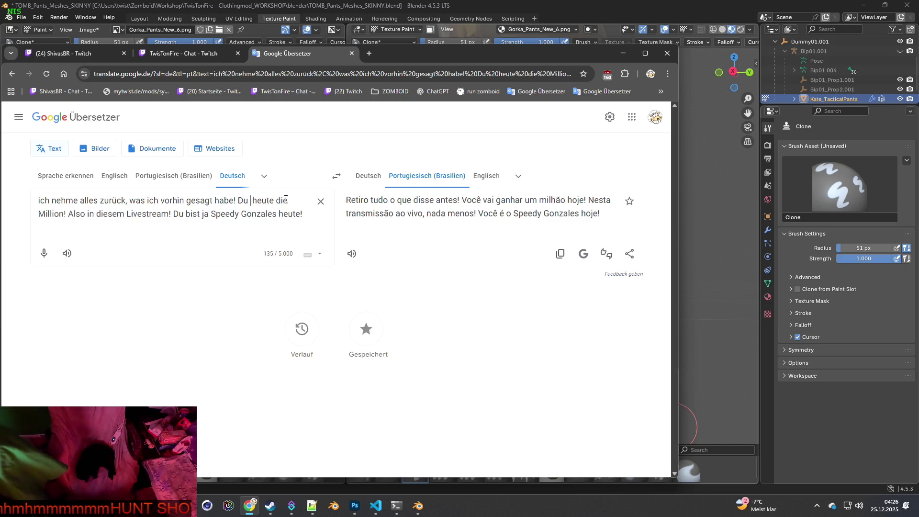
{"action": "key", "text": "BackSpace"}
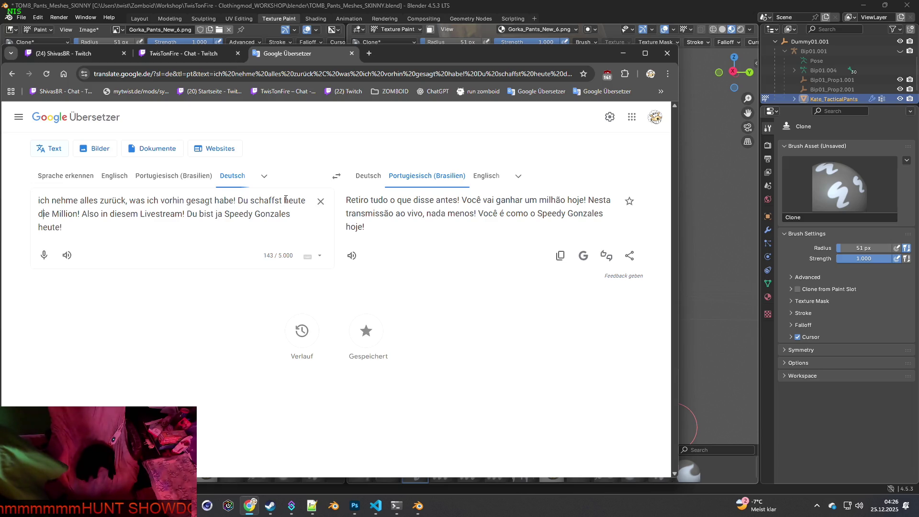
{"action": "key", "text": "BackSpace"}
{"action": "key", "text": "BackSpace"}
{"action": "key", "text": "BackSpace"}
{"action": "type", "text": "eine"}
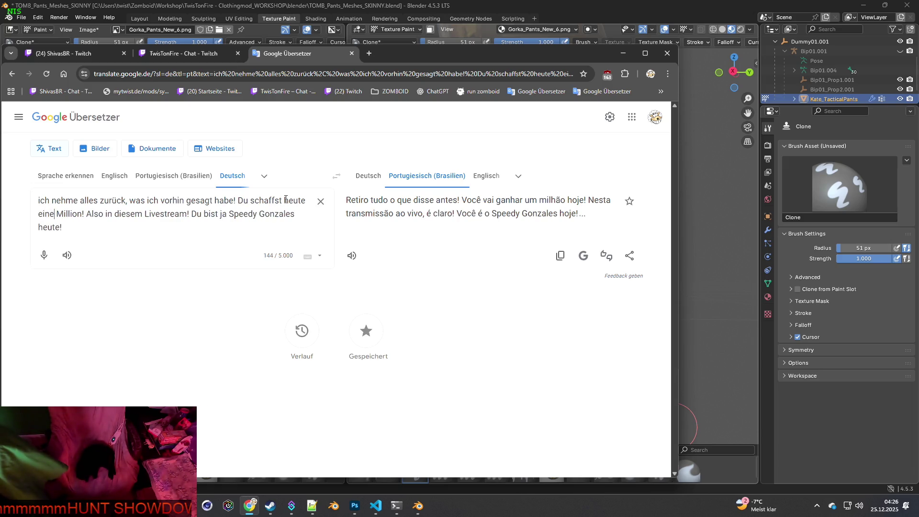
{"action": "type", "text": " Million zu erreichen"}
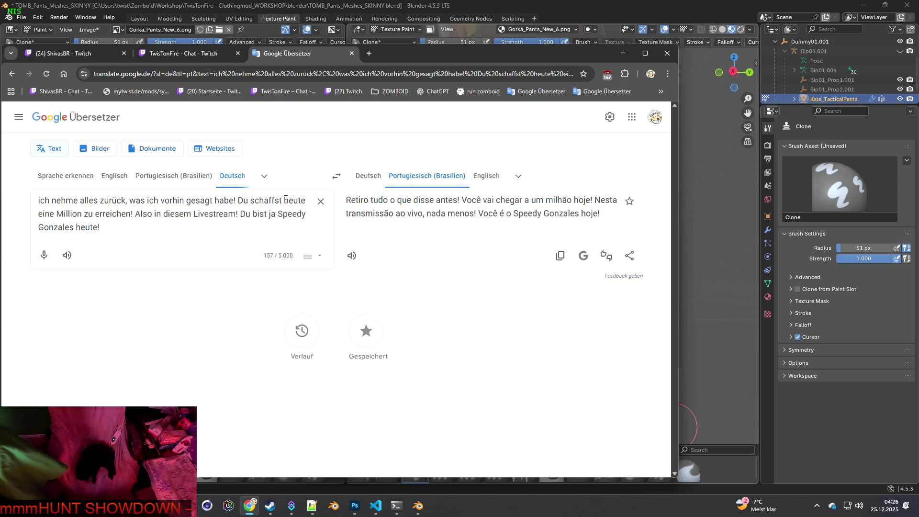
Swap to the Portuguese translation, select it for copying, and return the Twitch stream to live.
{"action": "left_click_drag", "start_coordinate": [102, 228], "coordinate": [38, 200]}
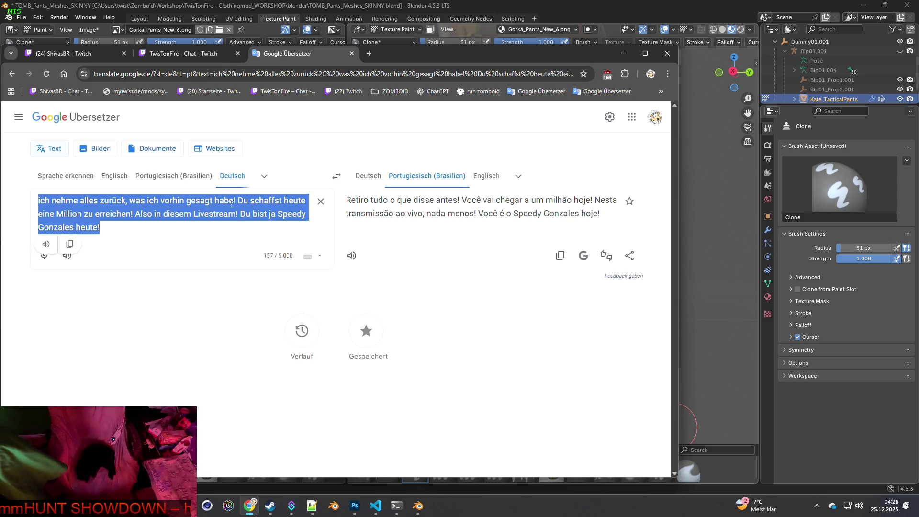
{"action": "left_click", "coordinate": [330, 177]}
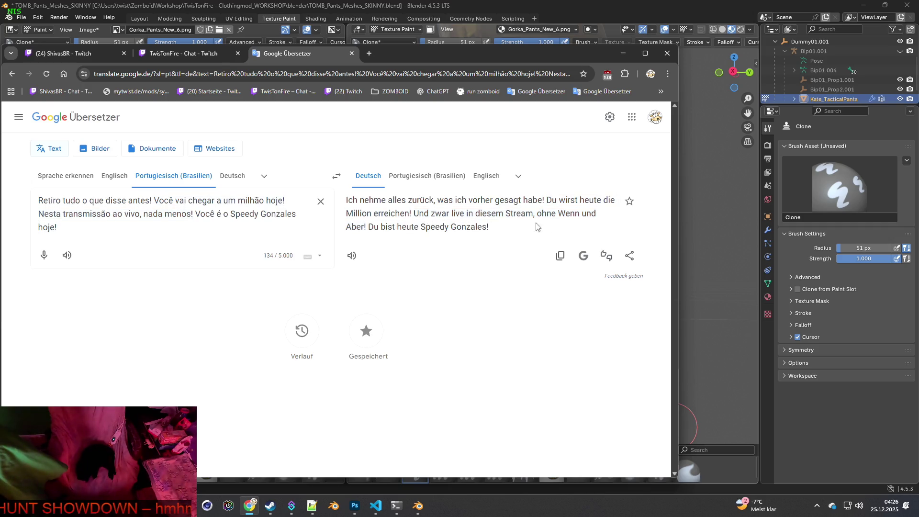
{"action": "left_click_drag", "start_coordinate": [78, 231], "coordinate": [26, 202]}
{"action": "key", "text": "ctrl+c"}
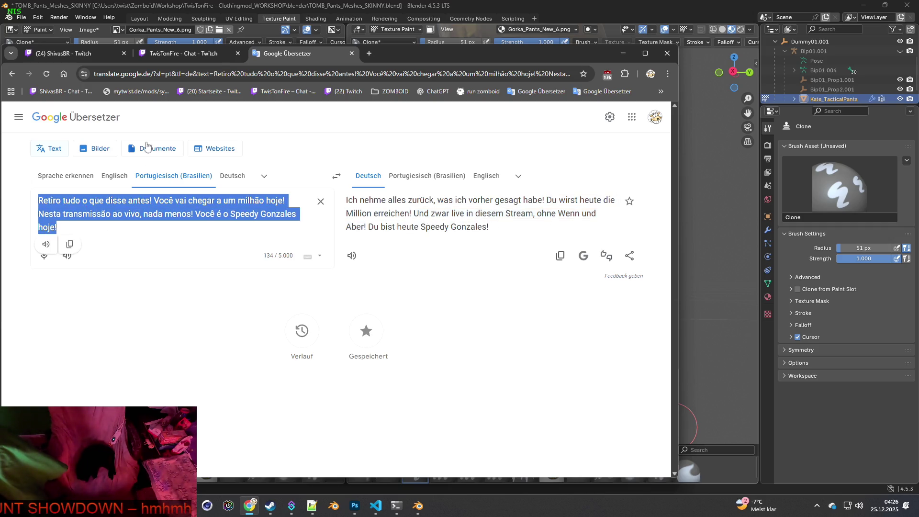
{"action": "left_click", "coordinate": [114, 55]}
{"action": "left_click", "coordinate": [173, 161]}
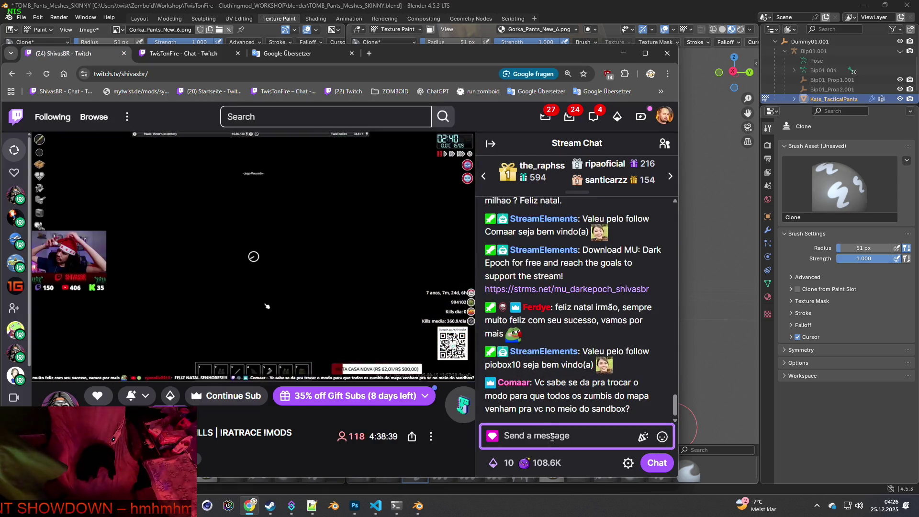
Redeem the voice message reward with the pasted Portuguese message in the Twitch chat.
{"action": "left_click", "coordinate": [508, 462]}
{"action": "scroll", "coordinate": [523, 335], "scroll_direction": "down", "scroll_amount": 3}
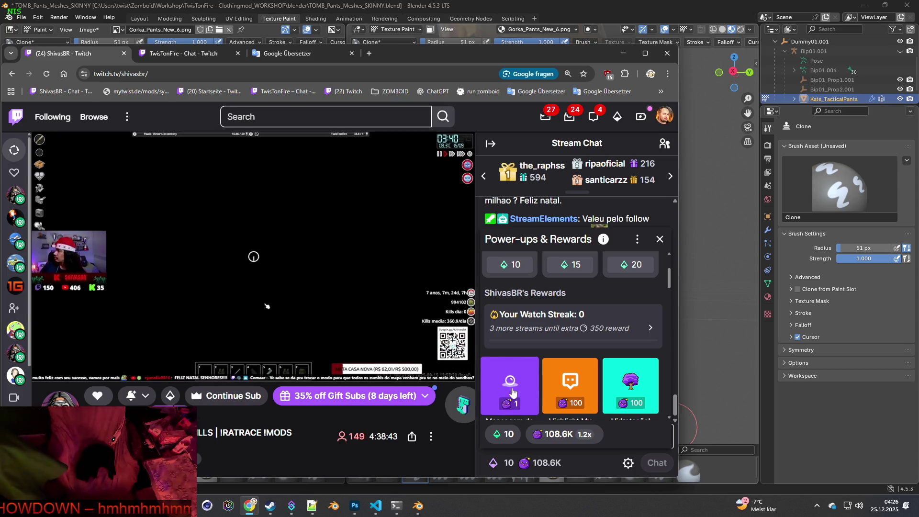
{"action": "left_click", "coordinate": [543, 433]}
{"action": "key", "text": "ctrl+v"}
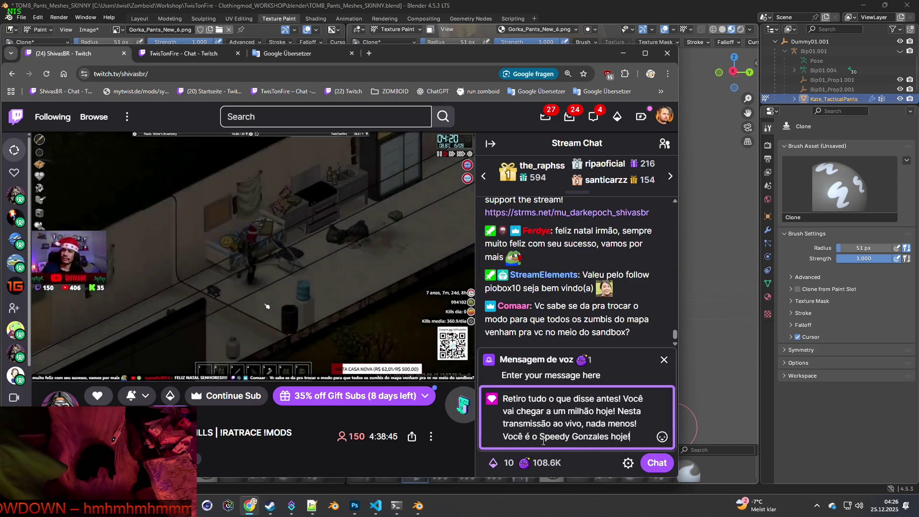
{"action": "left_click", "coordinate": [658, 463]}
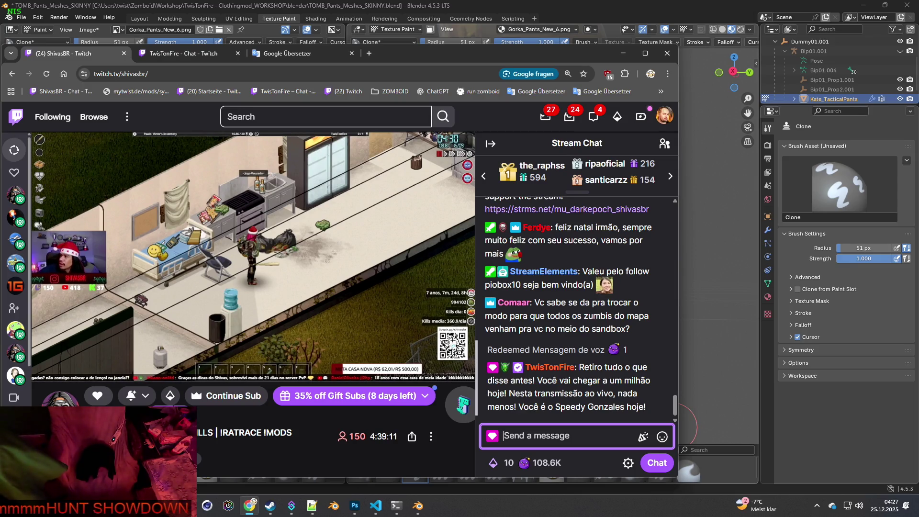
Select the streamer's reply 'HAHAHAHA sei nao hein!' in chat to translate it.
{"action": "mouse_move", "coordinate": [82, 265]}
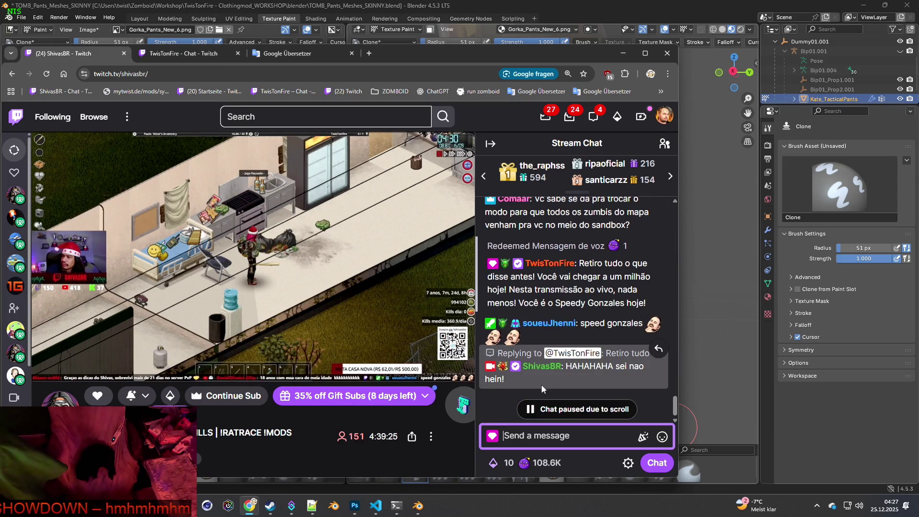
{"action": "left_click_drag", "start_coordinate": [567, 367], "coordinate": [505, 379]}
{"action": "key", "text": "ctrl+c"}
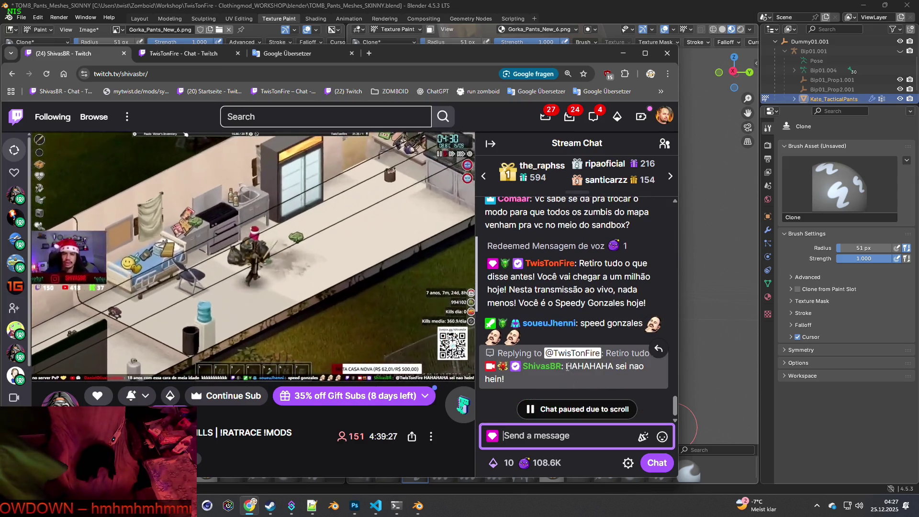
{"action": "left_click", "coordinate": [269, 58]}
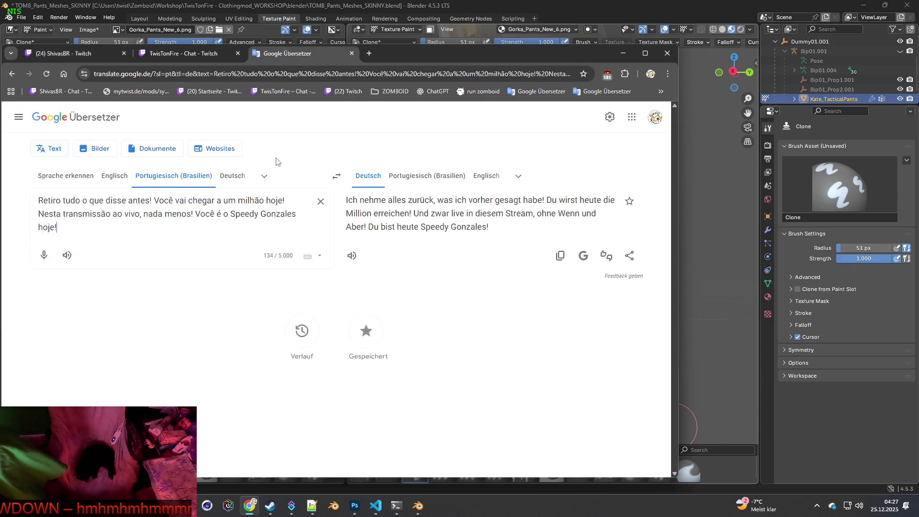
Translate the streamer's reply 'HAHAHAHA sei nao hein!' from Portuguese into German as 'Hahaha, das weiß ich nicht!'.
{"action": "left_click", "coordinate": [316, 199]}
{"action": "key", "text": "ctrl+v"}
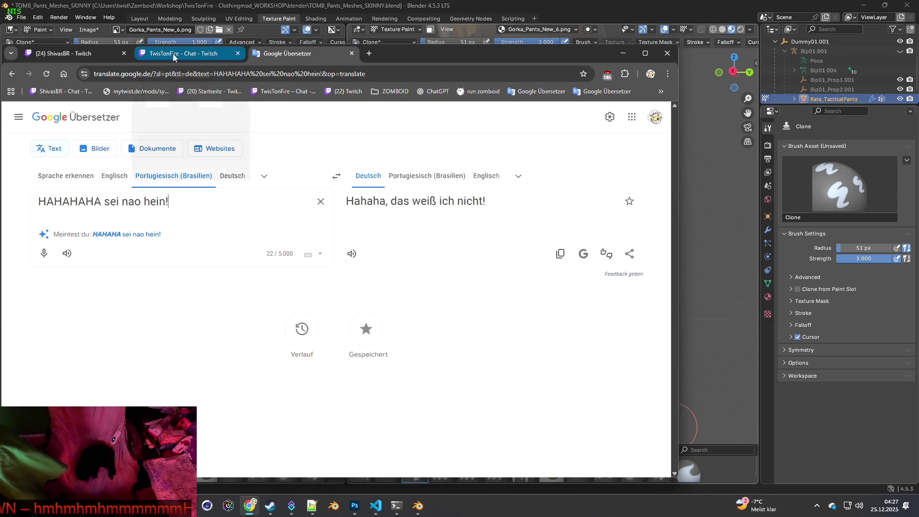
{"action": "left_click", "coordinate": [67, 54]}
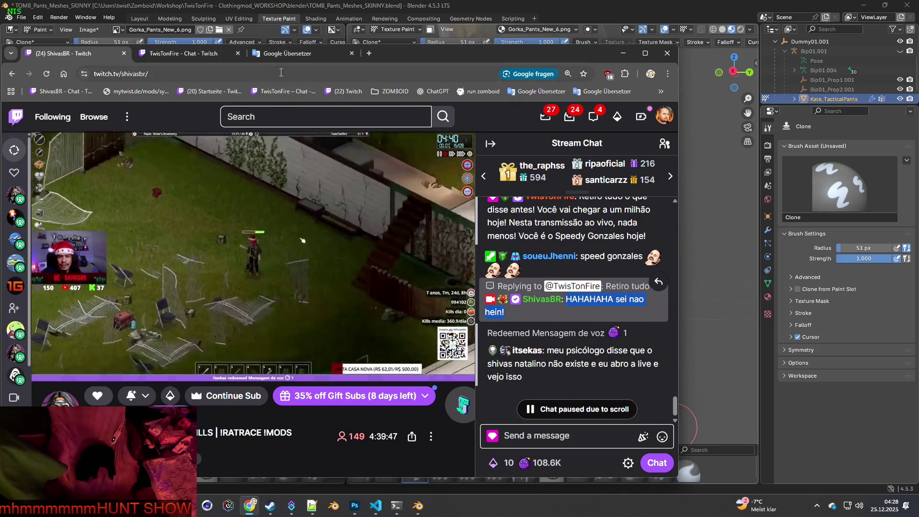
{"action": "left_click", "coordinate": [285, 54]}
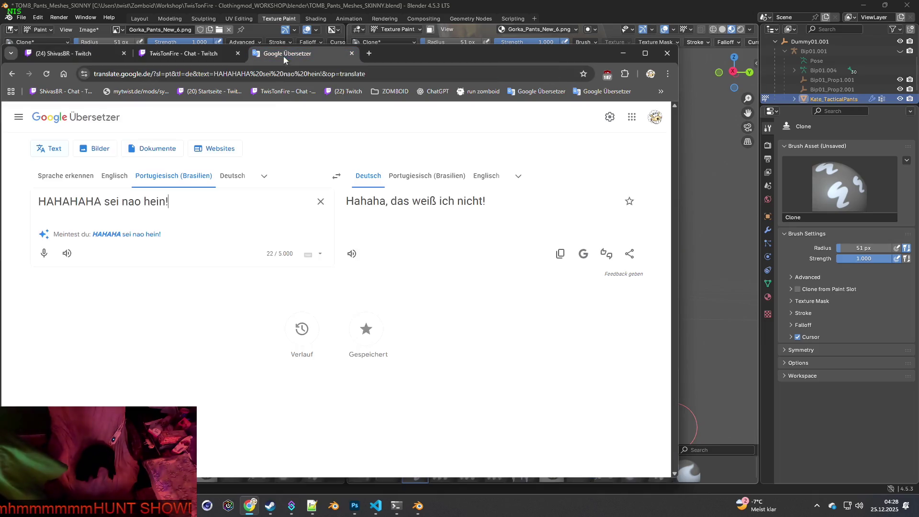
{"action": "left_click", "coordinate": [338, 182]}
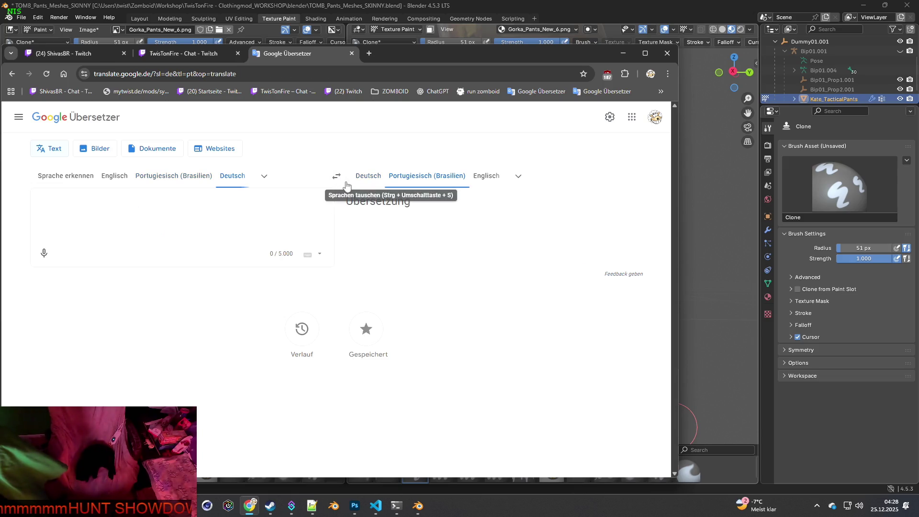
Enter the German cheerleader sentences and check their back-translation by swapping languages.
{"action": "type", "text": "Ich feuer dich an"}
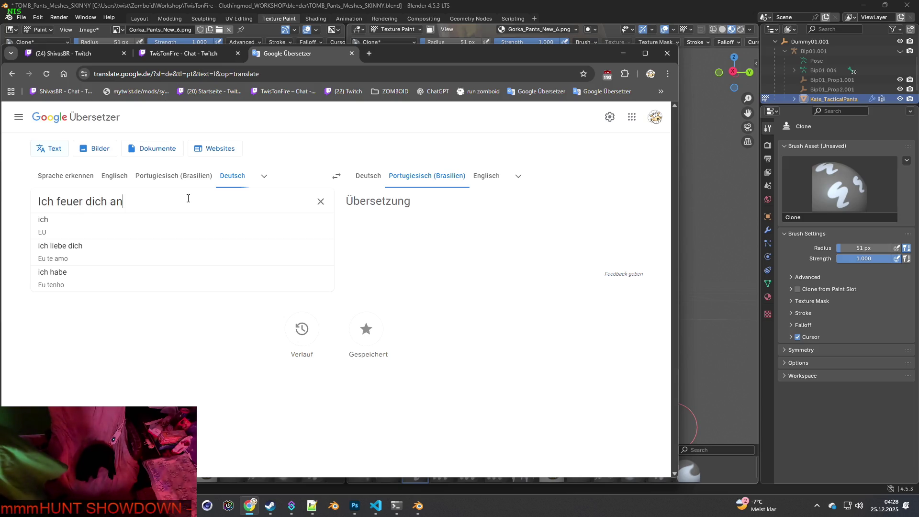
{"action": "type", "text": "! Ich bin deine Cheerleader"}
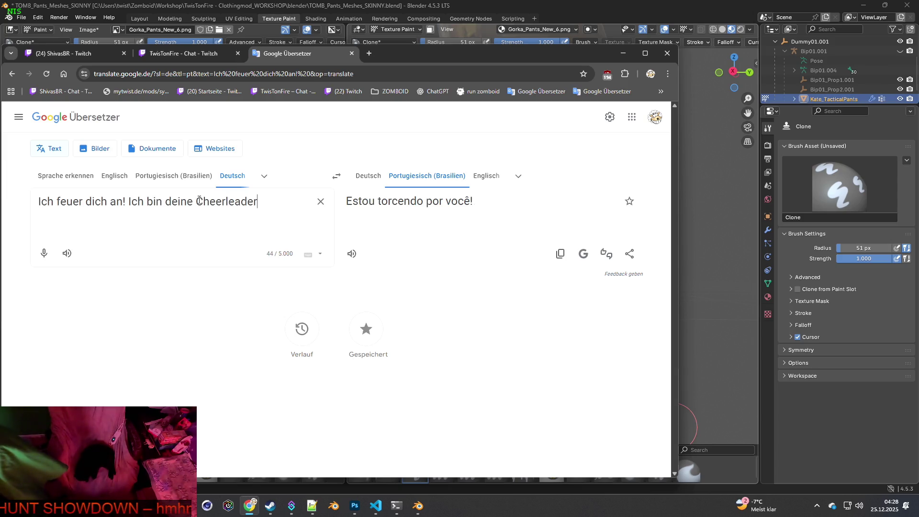
{"action": "type", "text": "!"}
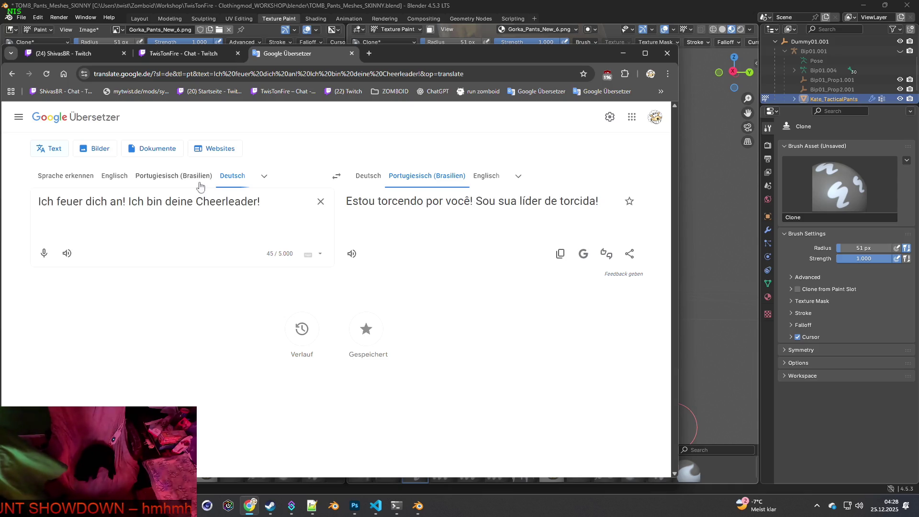
{"action": "left_click_drag", "start_coordinate": [265, 196], "coordinate": [38, 201]}
{"action": "key", "text": "ctrl+c"}
{"action": "left_click", "coordinate": [336, 176]}
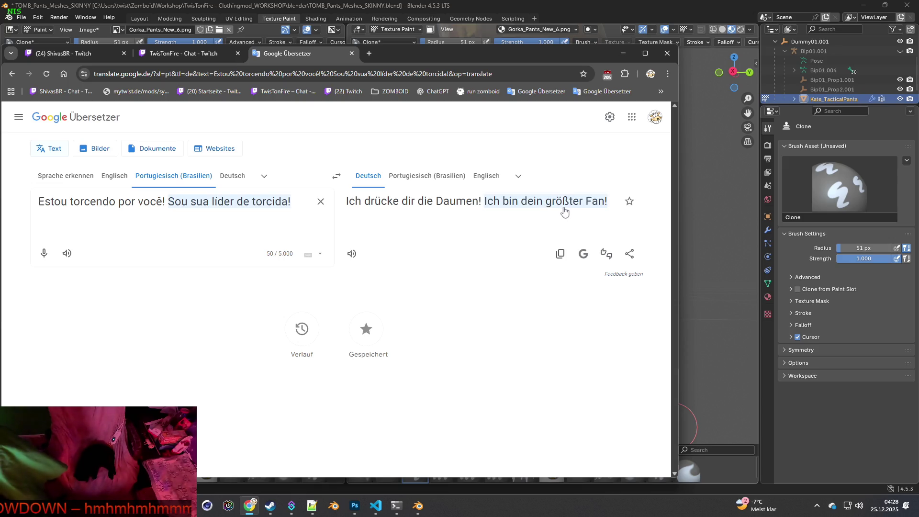
{"action": "left_click", "coordinate": [336, 176]}
{"action": "left_click", "coordinate": [321, 201]}
{"action": "key", "text": "ctrl+v"}
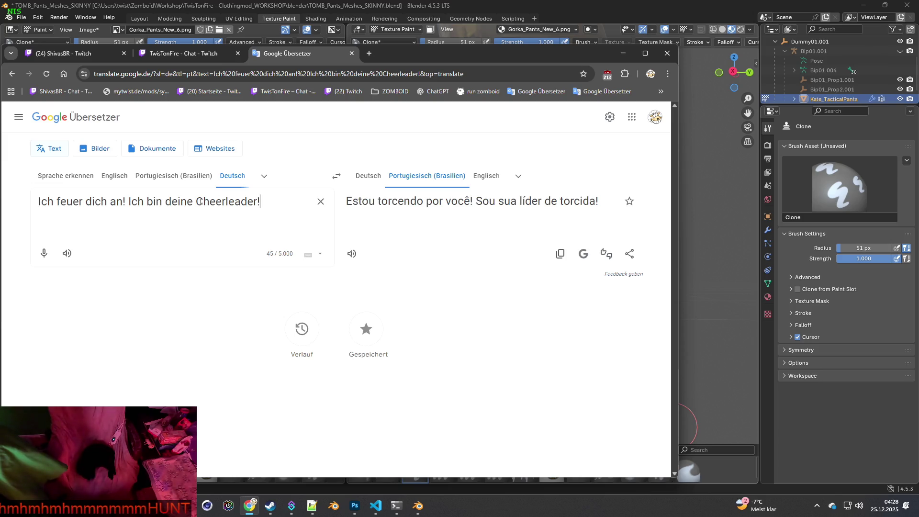
Rewrite the source in English as 'I cheer for you' and get 'Eu torço por você! Sou sua líder de torcida!'.
{"action": "left_click", "coordinate": [115, 178]}
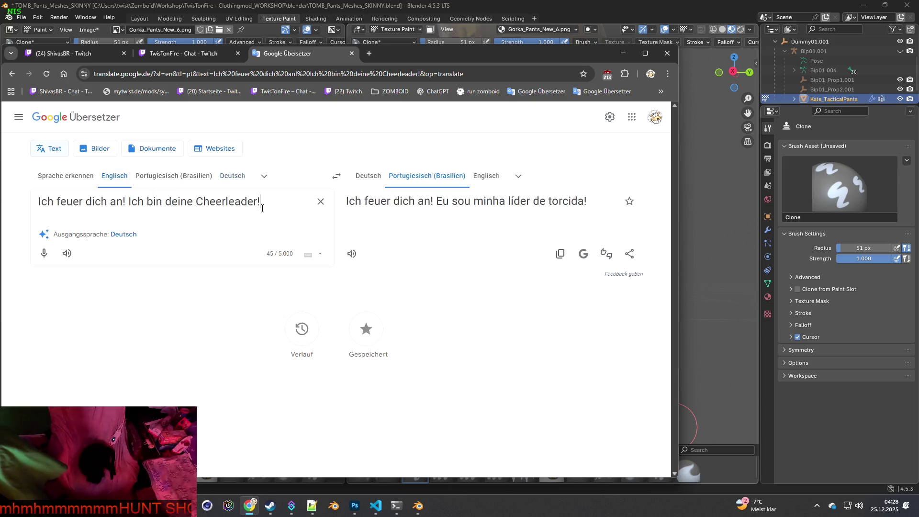
{"action": "left_click_drag", "start_coordinate": [249, 203], "coordinate": [129, 203]}
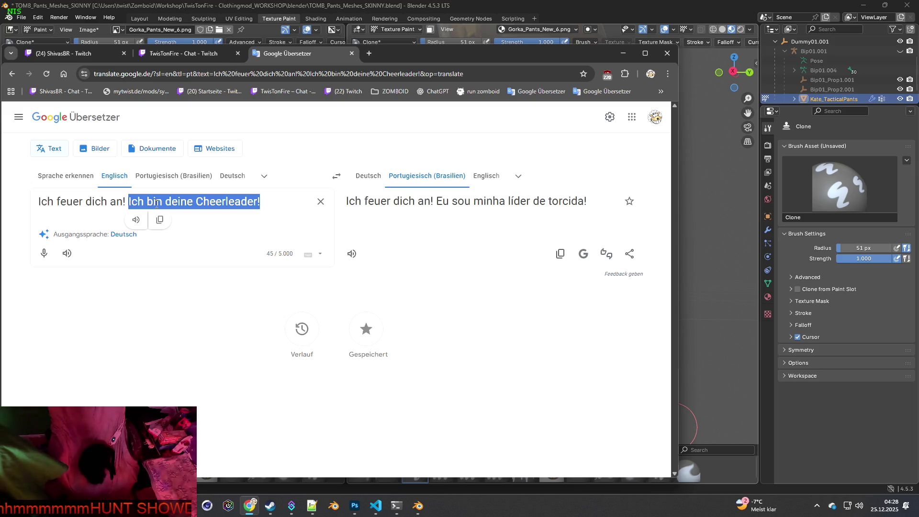
{"action": "type", "text": "'"}
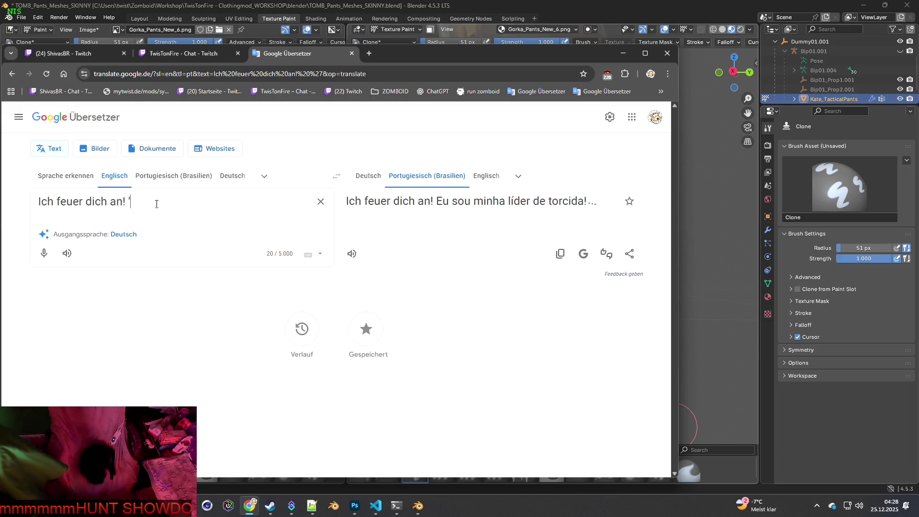
{"action": "type", "text": "I'm y"}
{"action": "key", "text": "BackSpace"}
{"action": "key", "text": "BackSpace"}
{"action": "key", "text": "BackSpace"}
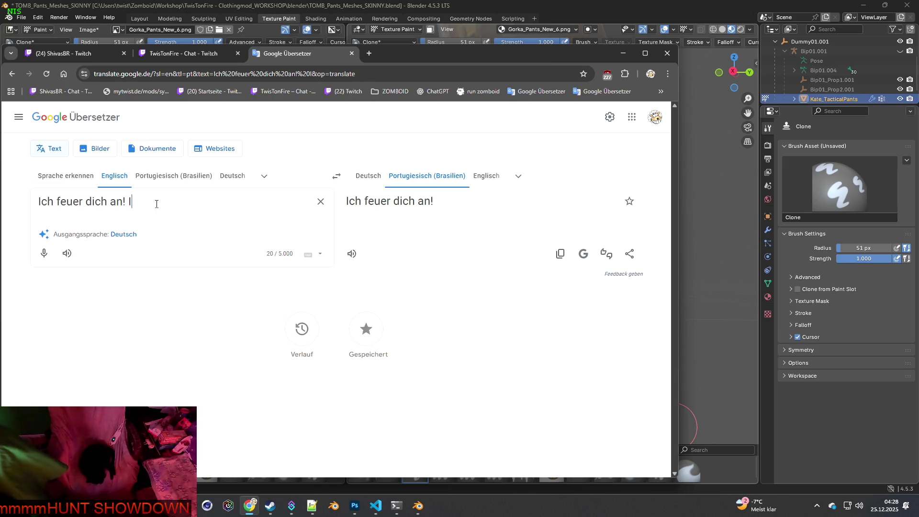
{"action": "type", "text": "ch an"}
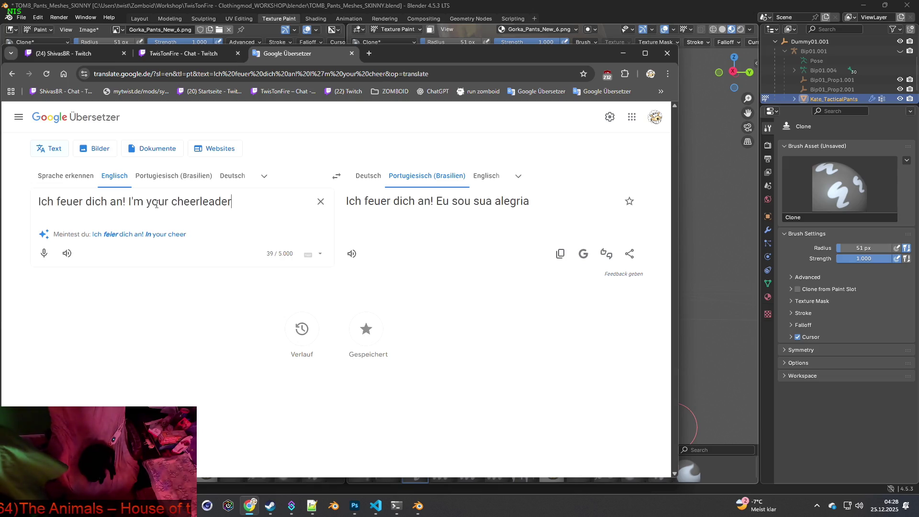
{"action": "type", "text": "!"}
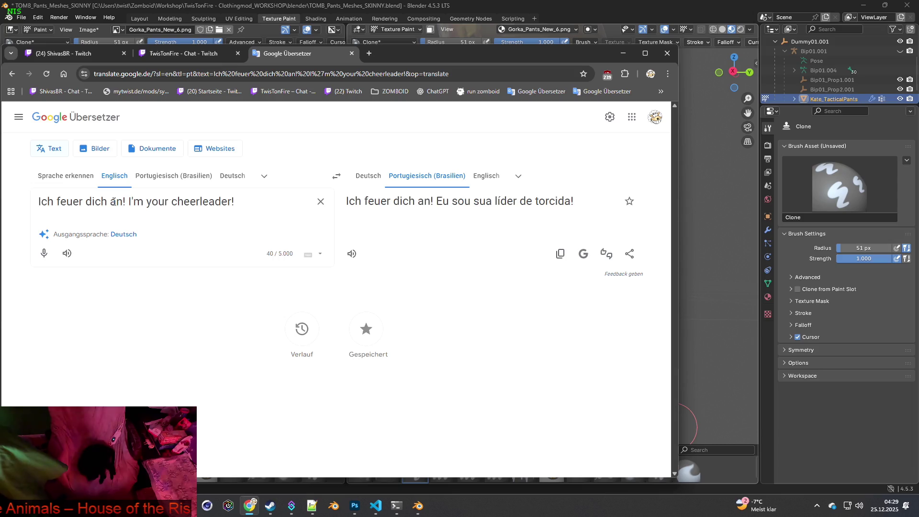
{"action": "left_click_drag", "start_coordinate": [124, 201], "coordinate": [33, 198]}
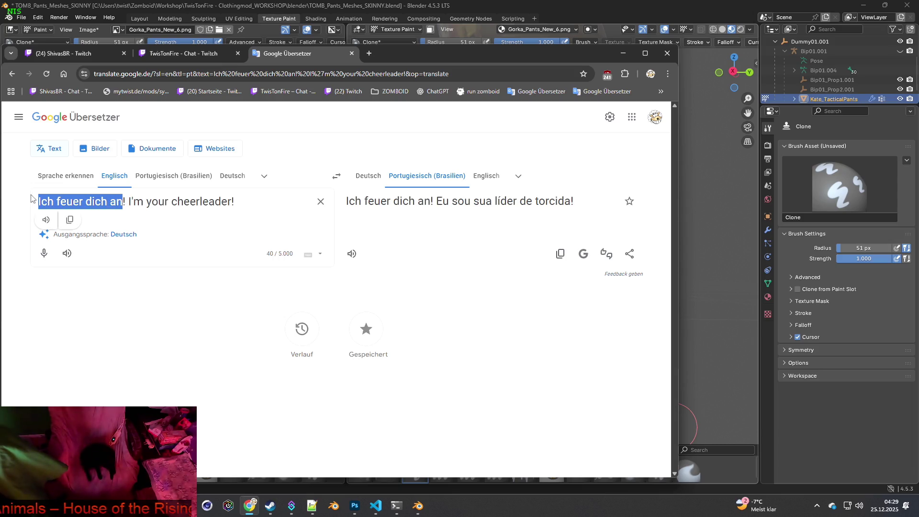
{"action": "type", "text": "I cheer fo"}
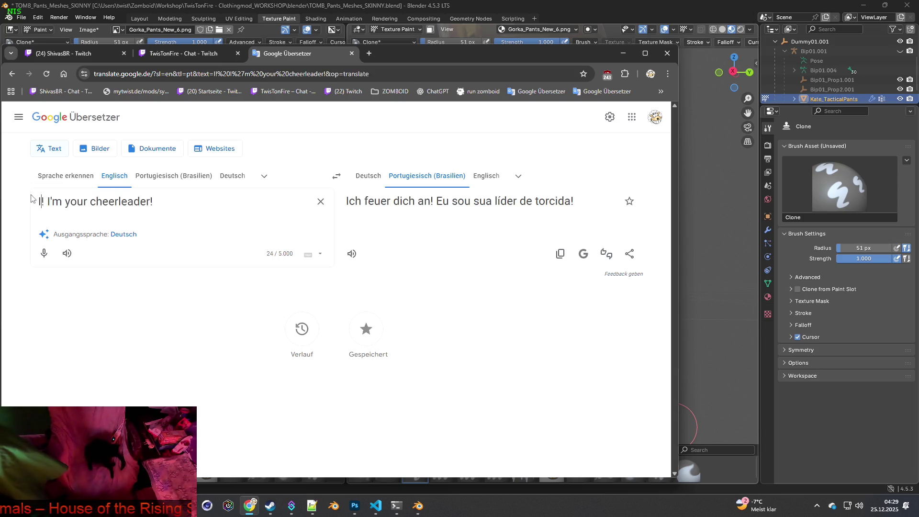
{"action": "type", "text": "r you"}
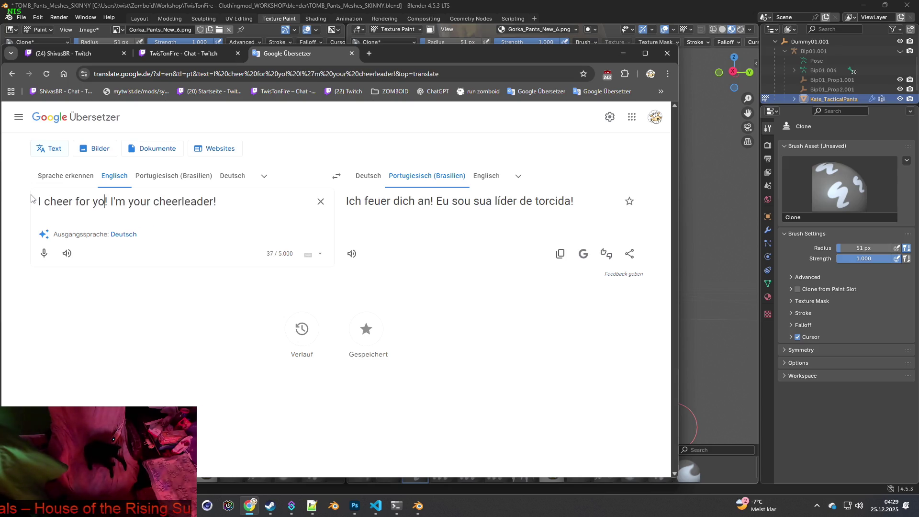
{"action": "left_click_drag", "start_coordinate": [236, 202], "coordinate": [37, 202]}
{"action": "left_click", "coordinate": [336, 176]}
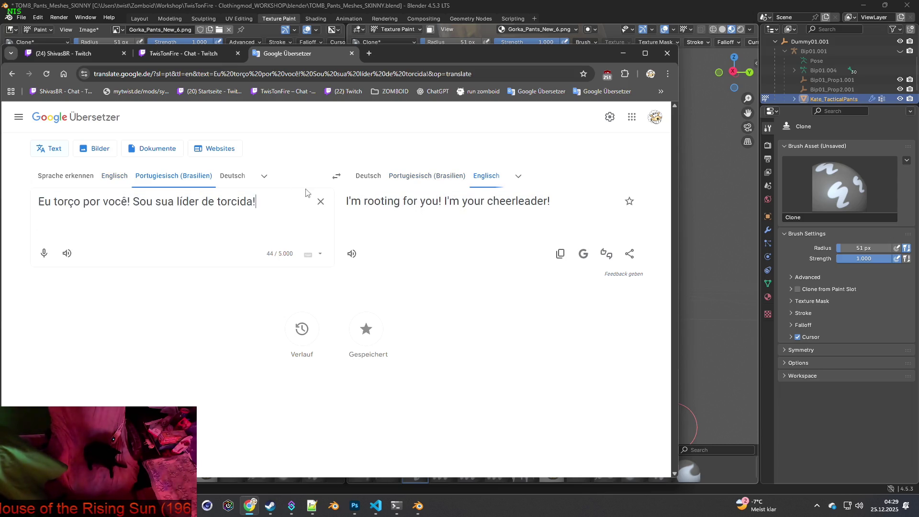
{"action": "left_click_drag", "start_coordinate": [280, 195], "coordinate": [28, 204]}
{"action": "key", "text": "ctrl+c"}
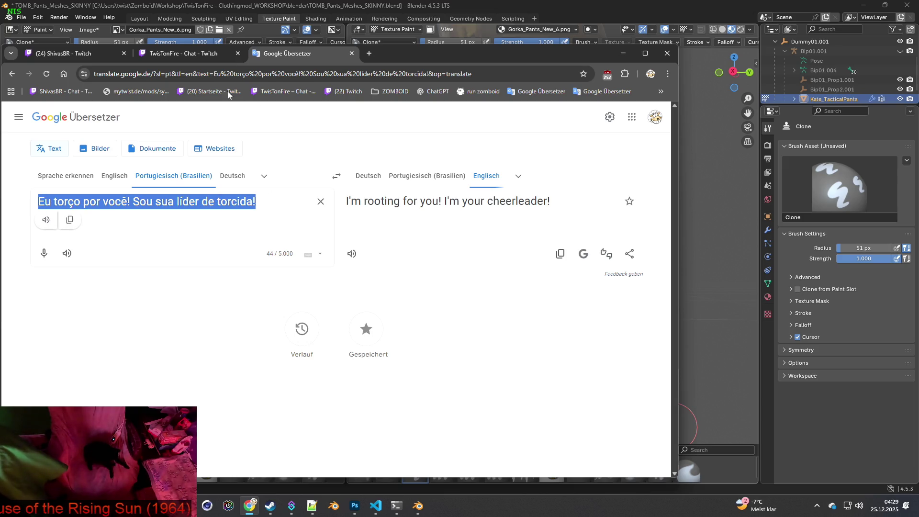
{"action": "left_click", "coordinate": [67, 53]}
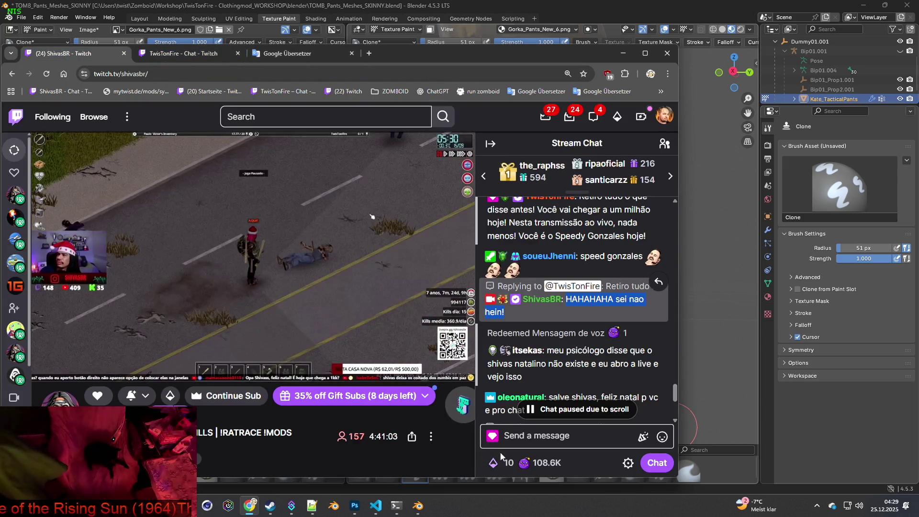
Redeem the Mensagem de voz reward on Twitch with the pasted Portuguese cheerleader sentence.
{"action": "left_click", "coordinate": [507, 462]}
{"action": "scroll", "coordinate": [574, 336], "scroll_direction": "down", "scroll_amount": 3}
{"action": "left_click", "coordinate": [502, 375]}
{"action": "key", "text": "ctrl+v"}
{"action": "left_click", "coordinate": [650, 460]}
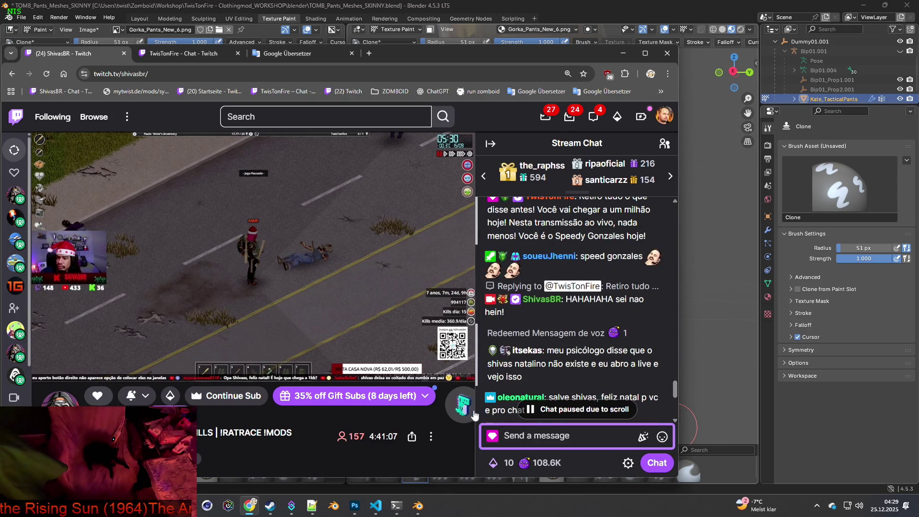
Watch the stream fullscreen, check the popped-out chat, then return to Blender.
{"action": "scroll", "coordinate": [555, 361], "scroll_direction": "down", "scroll_amount": 3}
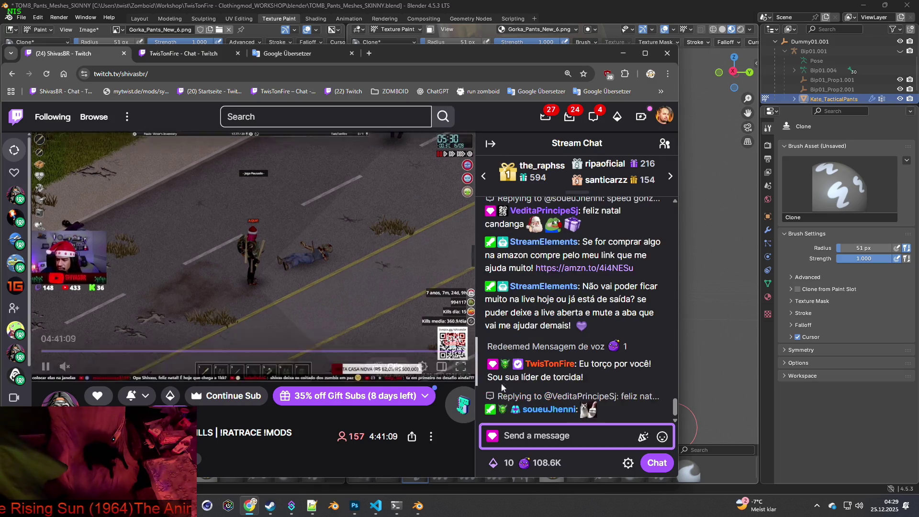
{"action": "left_click", "coordinate": [445, 365]}
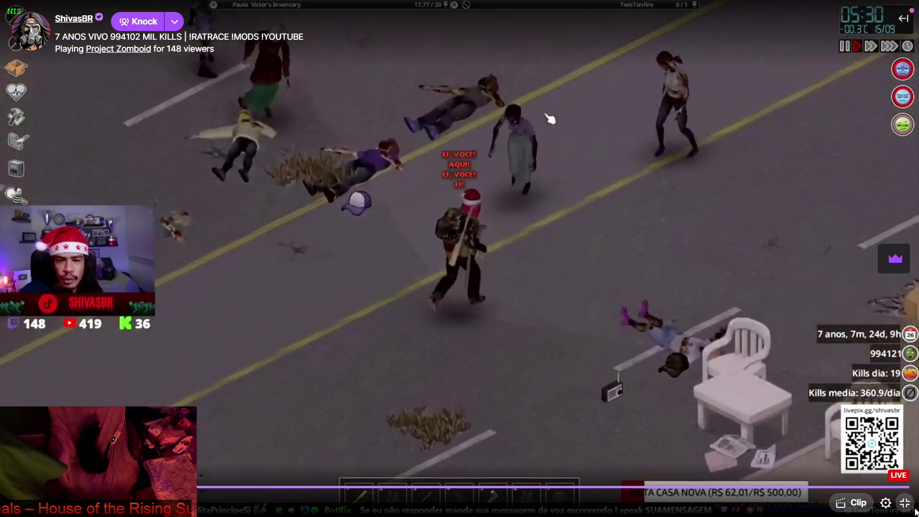
{"action": "left_click", "coordinate": [905, 503]}
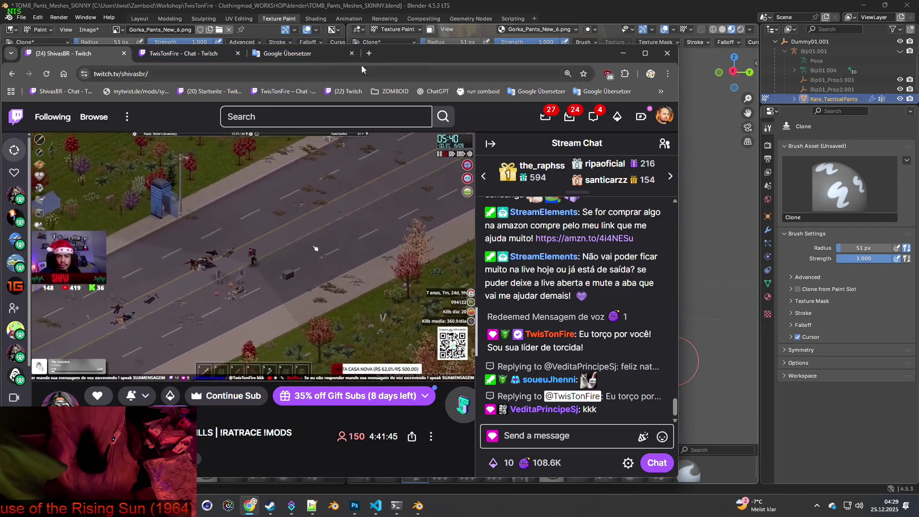
{"action": "left_click", "coordinate": [181, 53]}
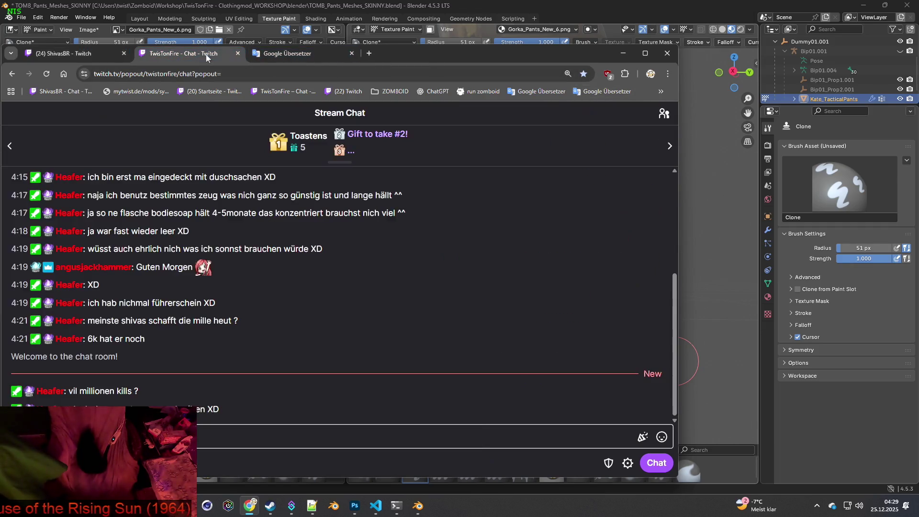
{"action": "left_click", "coordinate": [623, 53]}
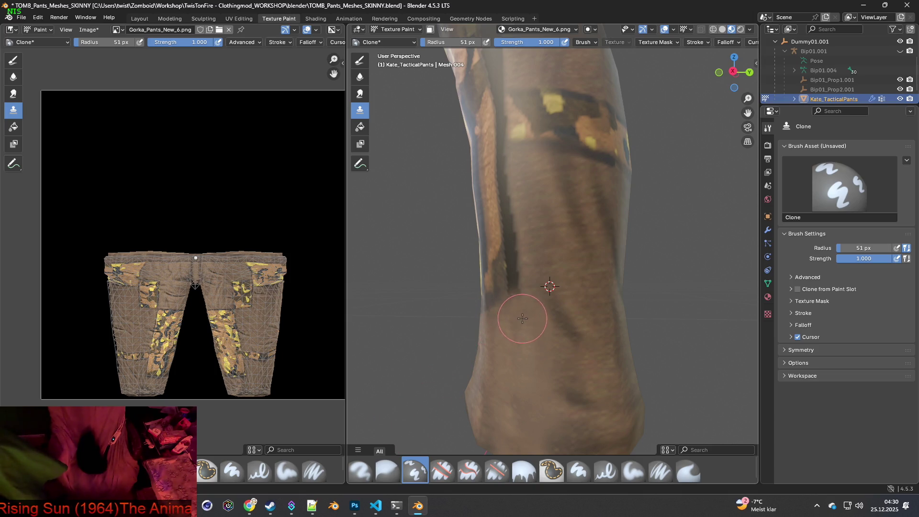
{"action": "left_click", "coordinate": [259, 509]}
{"action": "left_click", "coordinate": [236, 438]}
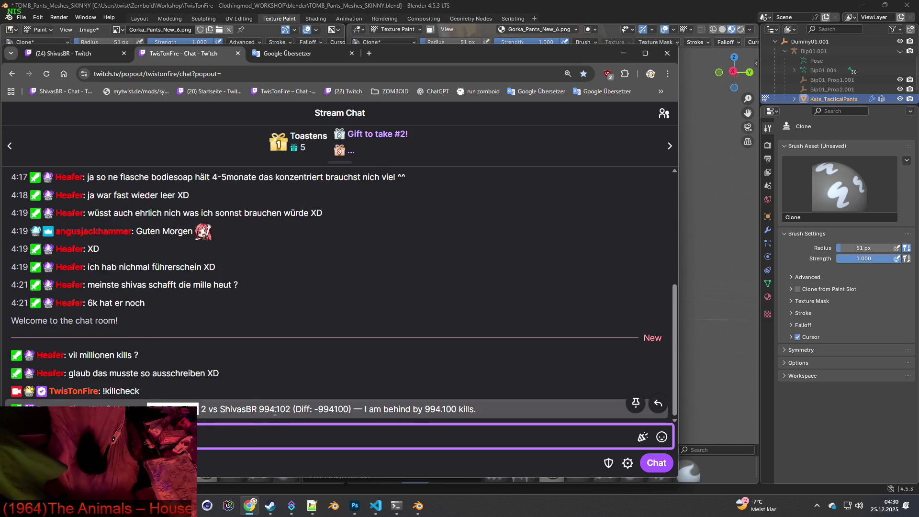
{"action": "key", "text": "alt+Tab"}
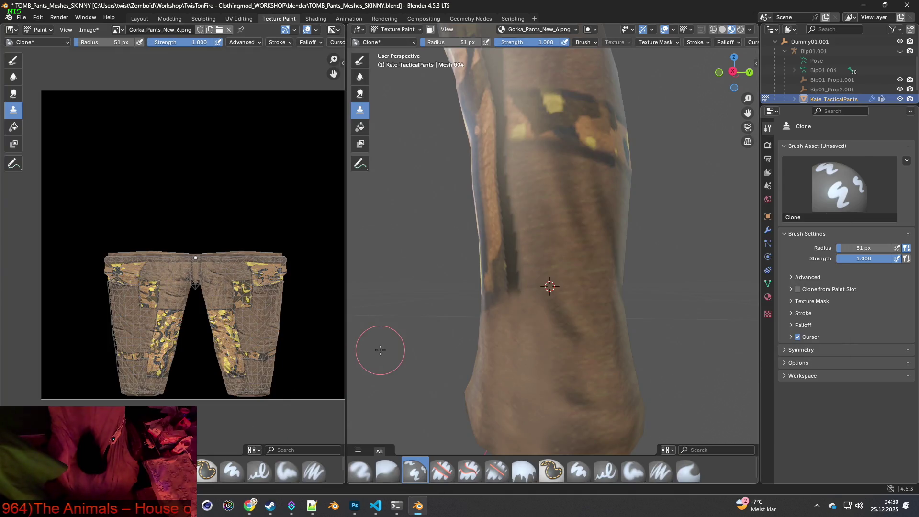
Clone brown fabric over the dark streak on the pants leg from plain fabric sources.
{"action": "mouse_move", "coordinate": [523, 321]}
{"action": "middle_mouse_down"}
{"action": "mouse_move", "coordinate": [547, 317]}
{"action": "mouse_move", "coordinate": [530, 271]}
{"action": "middle_mouse_up"}
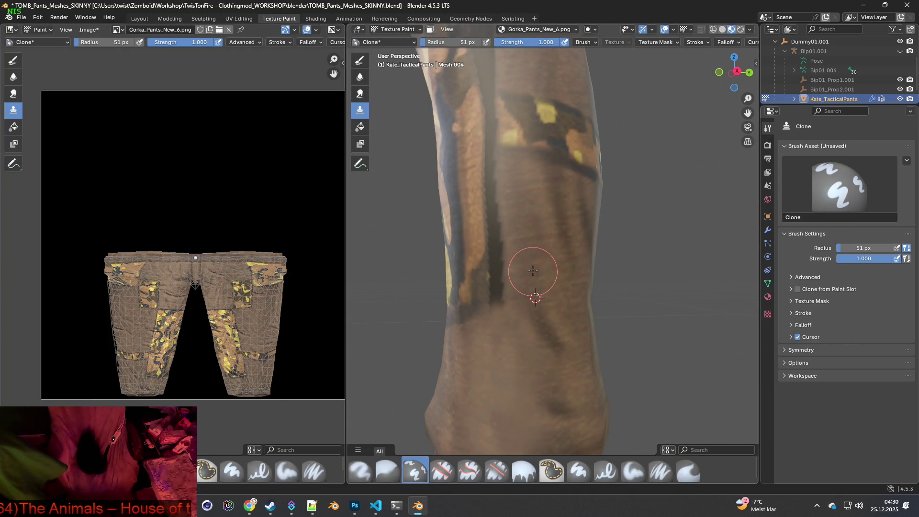
{"action": "middle_click_drag", "start_coordinate": [523, 304], "coordinate": [503, 287]}
{"action": "mouse_move", "coordinate": [496, 295]}
{"action": "left_mouse_down"}
{"action": "mouse_move", "coordinate": [492, 308]}
{"action": "mouse_move", "coordinate": [493, 224]}
{"action": "mouse_move", "coordinate": [507, 211]}
{"action": "left_mouse_up"}
{"action": "left_click", "coordinate": [517, 206], "text": "ctrl"}
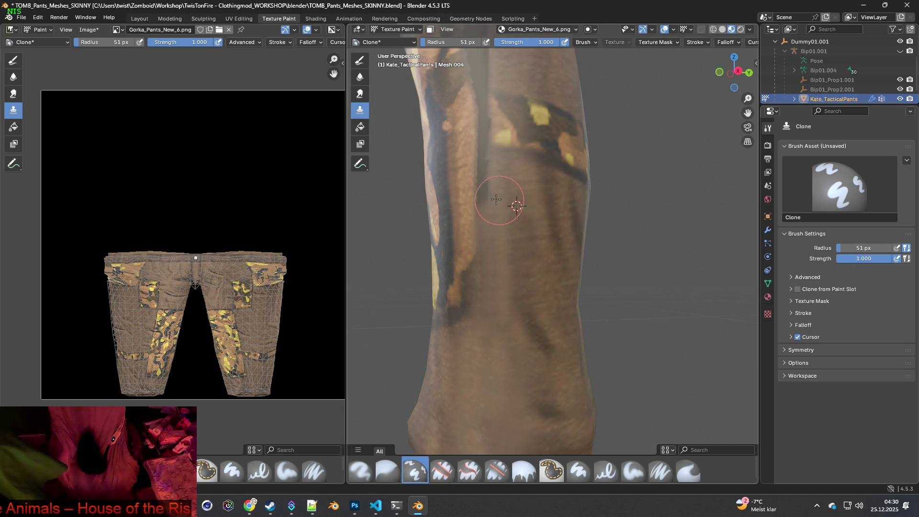
{"action": "mouse_move", "coordinate": [523, 224]}
{"action": "middle_mouse_down"}
{"action": "mouse_move", "coordinate": [532, 338]}
{"action": "mouse_move", "coordinate": [498, 258]}
{"action": "mouse_move", "coordinate": [509, 273]}
{"action": "mouse_move", "coordinate": [505, 260]}
{"action": "middle_mouse_up"}
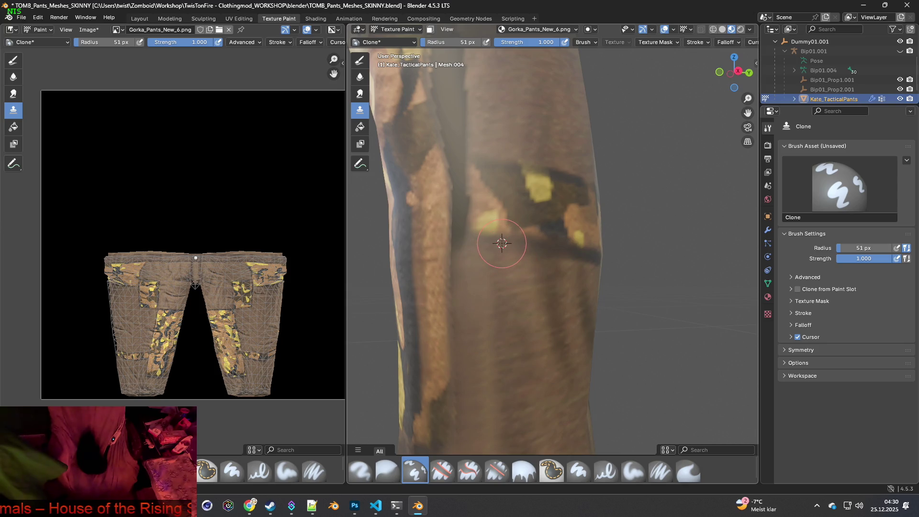
{"action": "left_click", "coordinate": [518, 244], "text": "ctrl"}
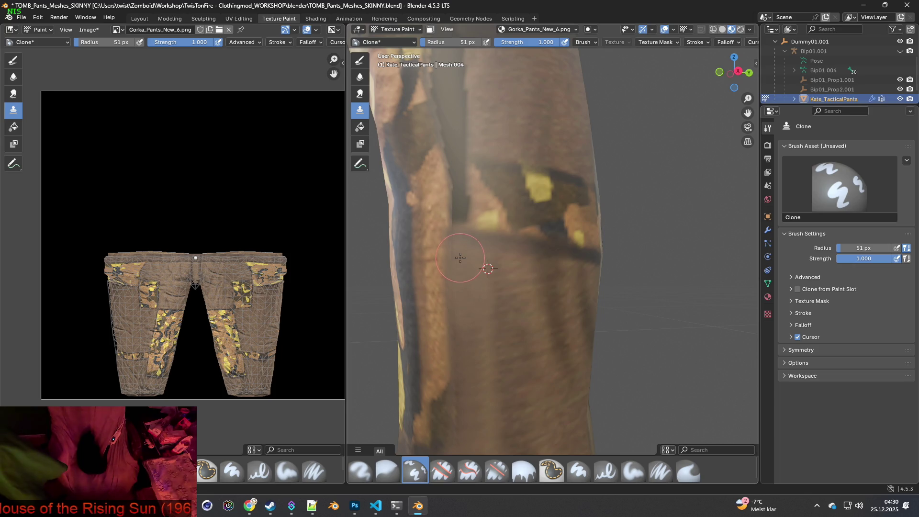
{"action": "left_click", "coordinate": [507, 244], "text": "ctrl"}
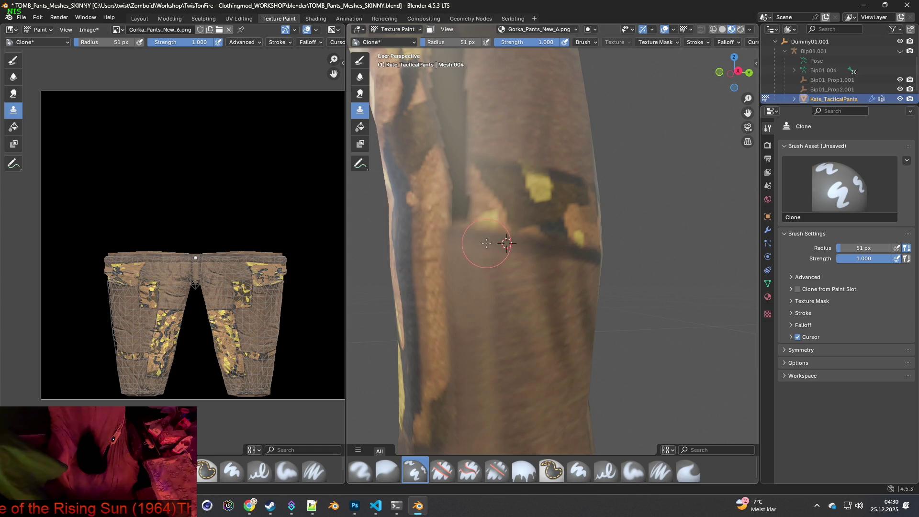
Clone plain fabric over the dark area above the camo patch, resetting the source higher up.
{"action": "middle_click_drag", "start_coordinate": [486, 242], "coordinate": [495, 196]}
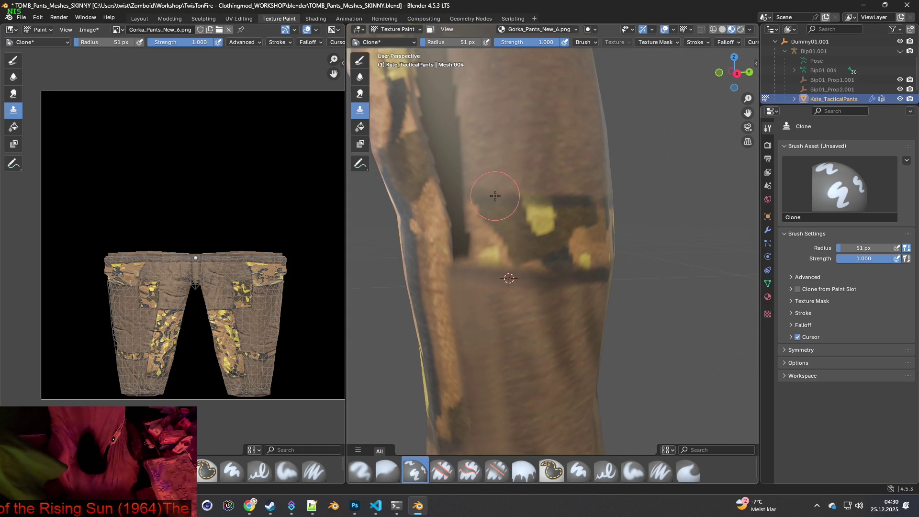
{"action": "left_click", "coordinate": [493, 196], "text": "ctrl"}
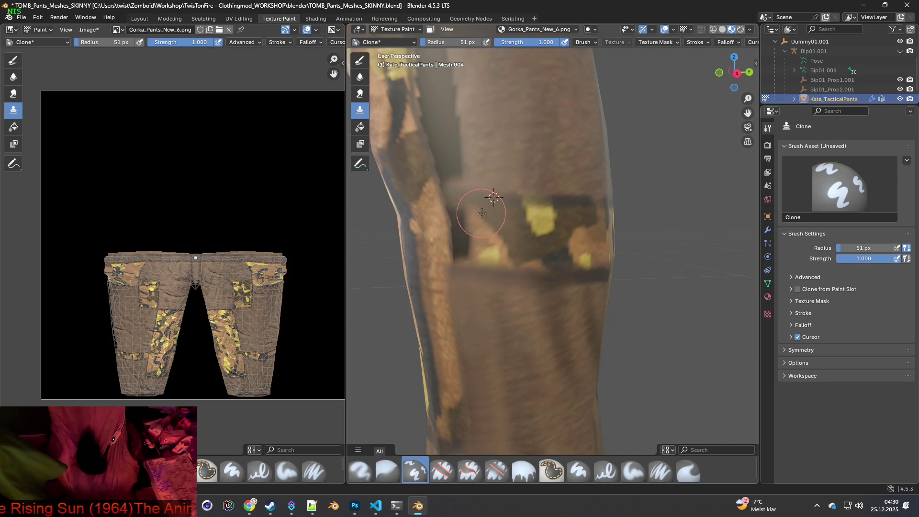
{"action": "middle_click_drag", "start_coordinate": [493, 198], "coordinate": [467, 217]}
{"action": "left_click", "coordinate": [450, 238], "text": "ctrl"}
{"action": "mouse_move", "coordinate": [443, 243]}
{"action": "left_mouse_down"}
{"action": "mouse_move", "coordinate": [431, 259]}
{"action": "mouse_move", "coordinate": [421, 208]}
{"action": "mouse_move", "coordinate": [434, 273]}
{"action": "left_mouse_up"}
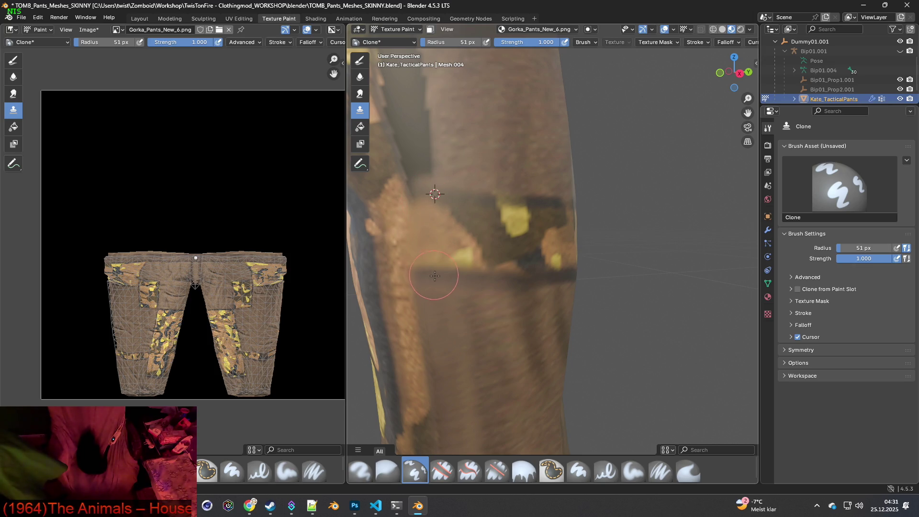
{"action": "left_click", "coordinate": [454, 159], "text": "ctrl"}
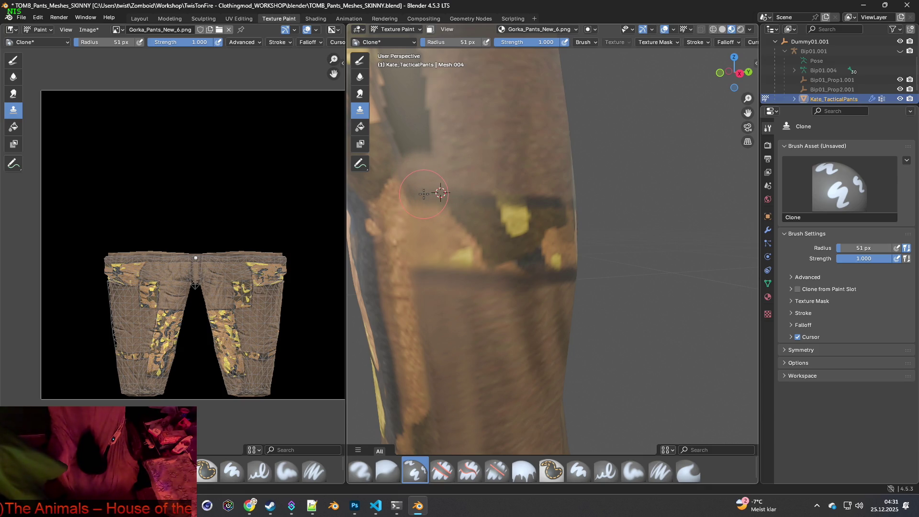
{"action": "middle_click_drag", "start_coordinate": [461, 216], "coordinate": [498, 215]}
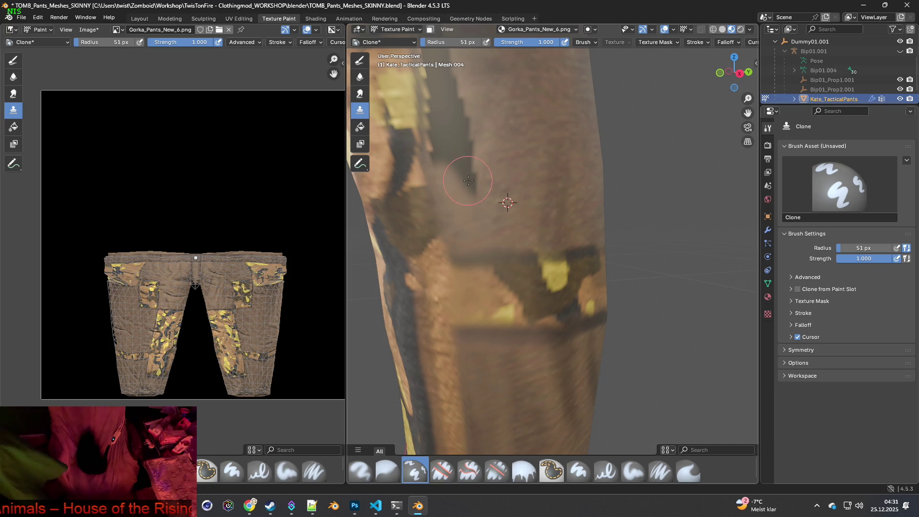
{"action": "left_click", "coordinate": [516, 159], "text": "ctrl"}
Clone plain fabric over the stepped dark pixels along the vertical leg seam.
{"action": "middle_click_drag", "start_coordinate": [470, 189], "coordinate": [500, 195]}
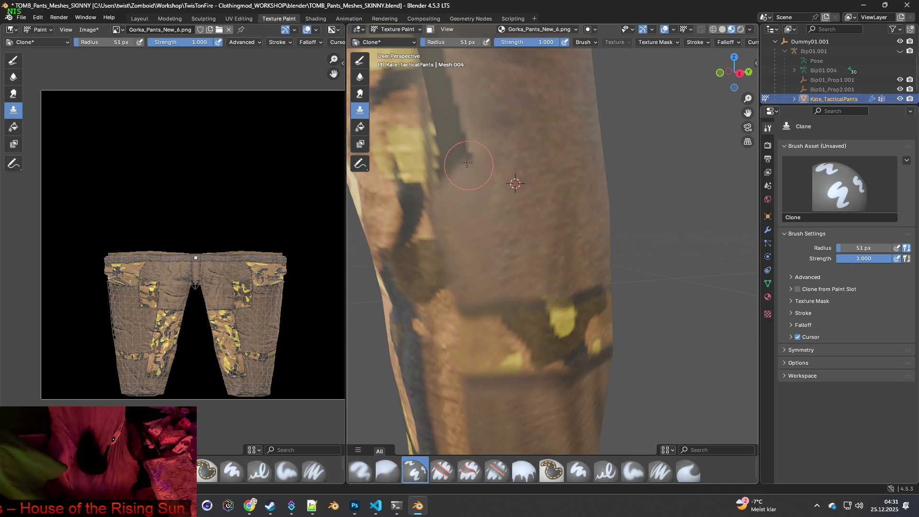
{"action": "middle_click_drag", "start_coordinate": [507, 181], "coordinate": [516, 195]}
{"action": "left_click", "coordinate": [512, 187], "text": "ctrl"}
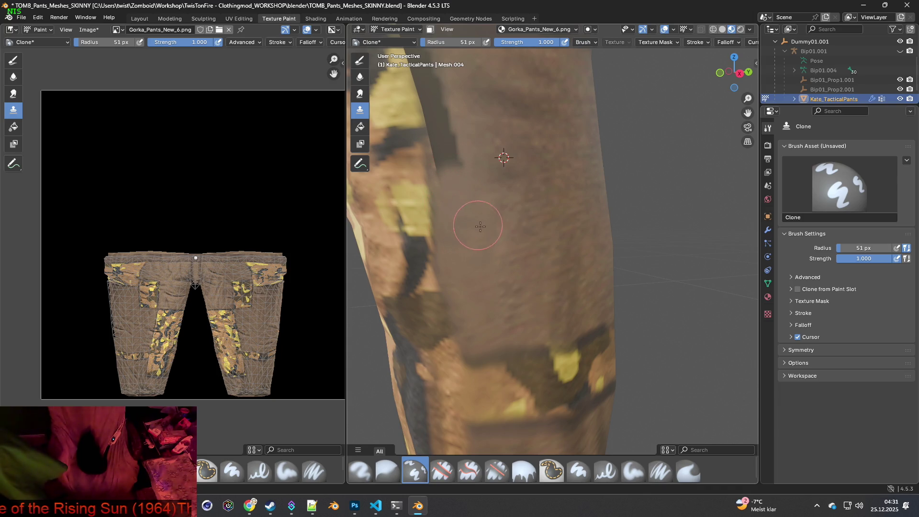
{"action": "middle_click_drag", "start_coordinate": [479, 225], "coordinate": [488, 315]}
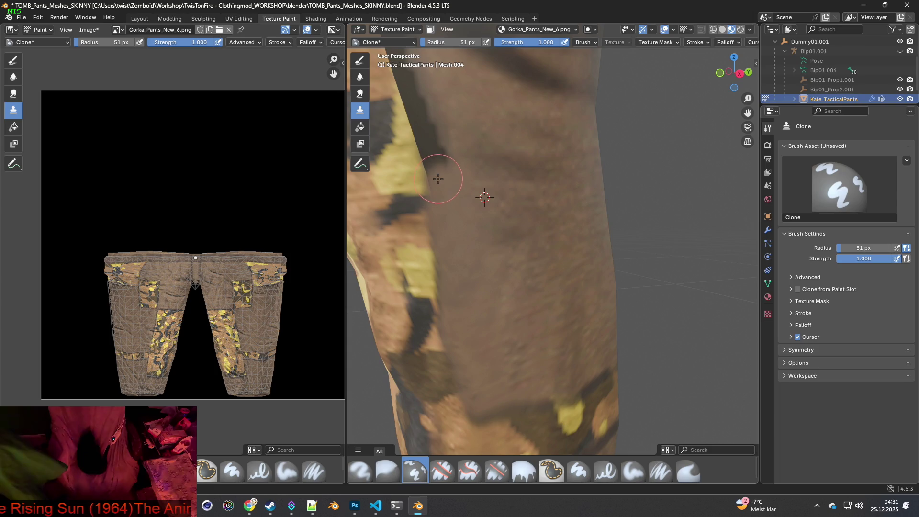
{"action": "middle_click_drag", "start_coordinate": [433, 159], "coordinate": [500, 254], "text": "shift"}
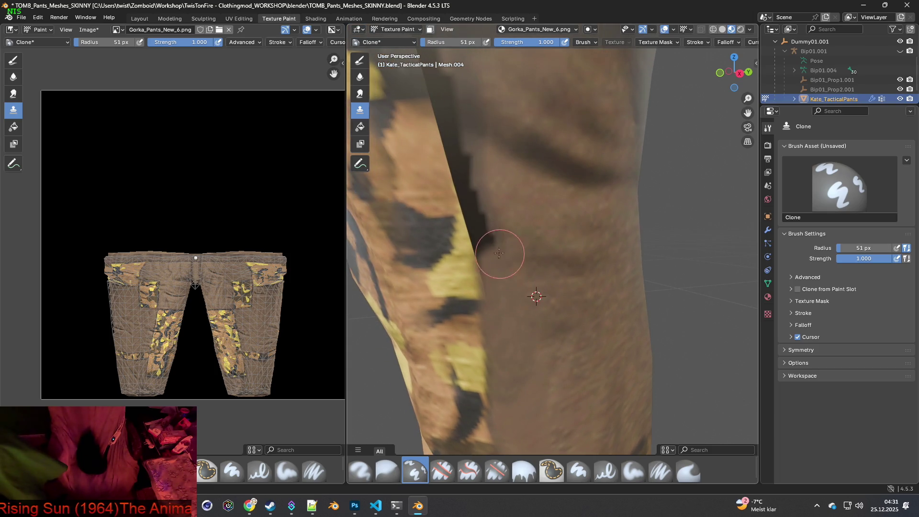
{"action": "left_click", "coordinate": [529, 203], "text": "ctrl"}
{"action": "mouse_move", "coordinate": [488, 260]}
{"action": "left_mouse_down"}
{"action": "mouse_move", "coordinate": [486, 281]}
{"action": "mouse_move", "coordinate": [478, 215]}
{"action": "left_mouse_up"}
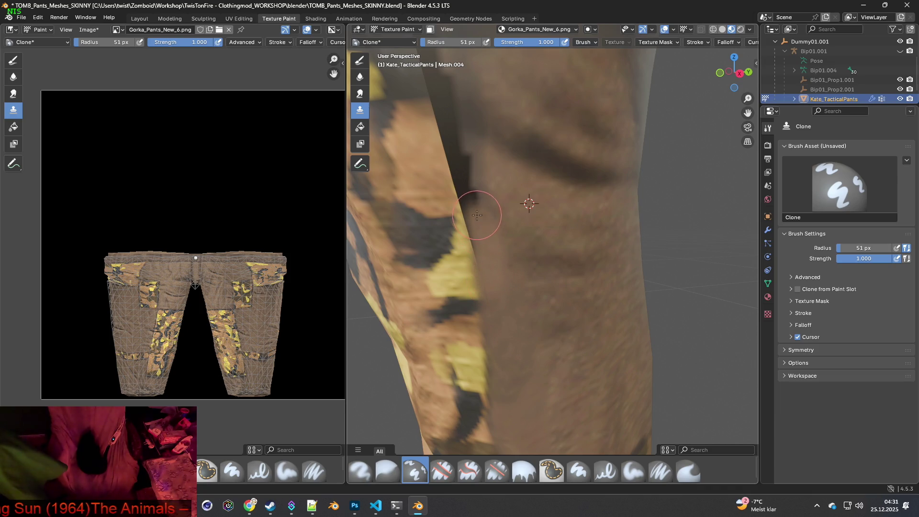
{"action": "left_click", "coordinate": [502, 187], "text": "ctrl"}
{"action": "mouse_move", "coordinate": [479, 199]}
{"action": "left_mouse_down"}
{"action": "mouse_move", "coordinate": [467, 185]}
{"action": "mouse_move", "coordinate": [469, 201]}
{"action": "left_mouse_up"}
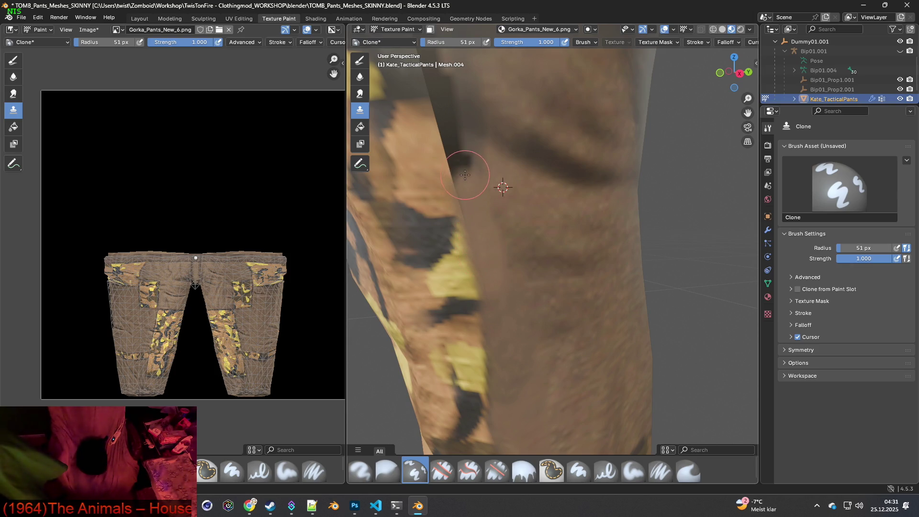
Lighten the dark strip beside the seam with cloned fabric from nearby clean spots.
{"action": "middle_click_drag", "start_coordinate": [498, 199], "coordinate": [512, 297], "text": "shift"}
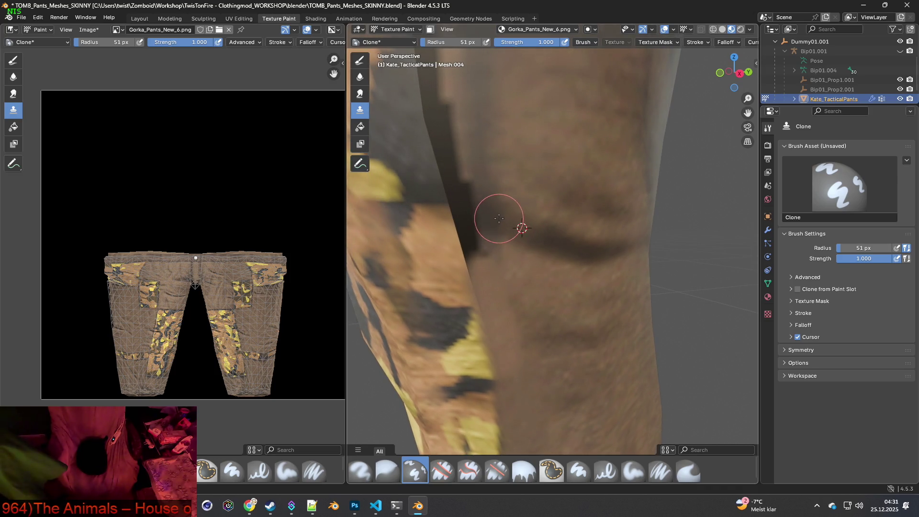
{"action": "left_click", "coordinate": [549, 241], "text": "ctrl"}
{"action": "left_click_drag", "start_coordinate": [518, 227], "coordinate": [459, 192]}
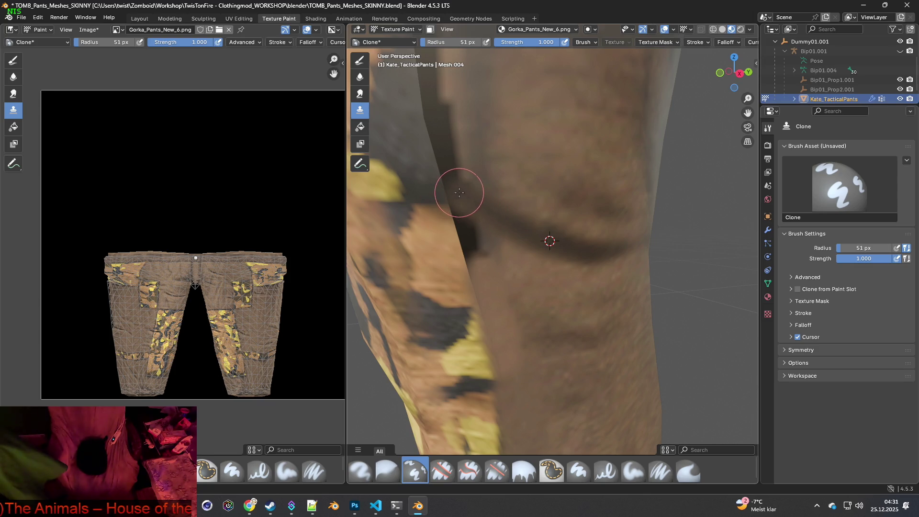
{"action": "left_click", "coordinate": [515, 271], "text": "ctrl"}
{"action": "mouse_move", "coordinate": [510, 267]}
{"action": "left_mouse_down"}
{"action": "mouse_move", "coordinate": [476, 252]}
{"action": "mouse_move", "coordinate": [461, 225]}
{"action": "mouse_move", "coordinate": [460, 261]}
{"action": "mouse_move", "coordinate": [476, 294]}
{"action": "left_mouse_up"}
{"action": "left_click_drag", "start_coordinate": [447, 223], "coordinate": [446, 220]}
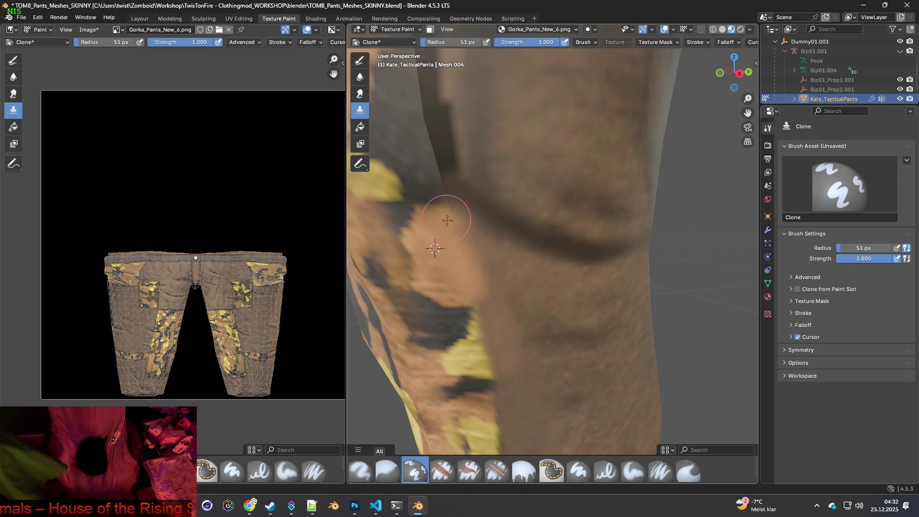
{"action": "left_click", "coordinate": [532, 279], "text": "ctrl"}
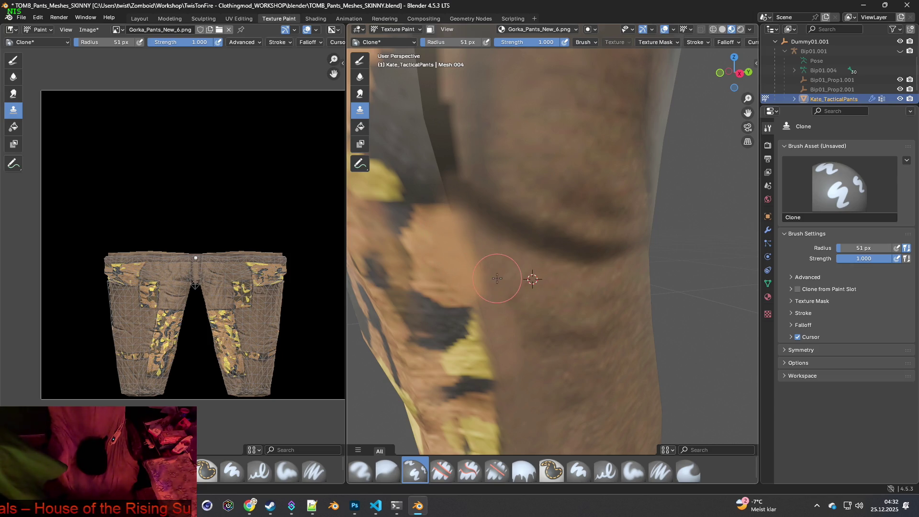
{"action": "mouse_move", "coordinate": [491, 287]}
{"action": "left_mouse_down"}
{"action": "mouse_move", "coordinate": [478, 242]}
{"action": "mouse_move", "coordinate": [493, 304]}
{"action": "mouse_move", "coordinate": [498, 287]}
{"action": "mouse_move", "coordinate": [499, 294]}
{"action": "left_mouse_up"}
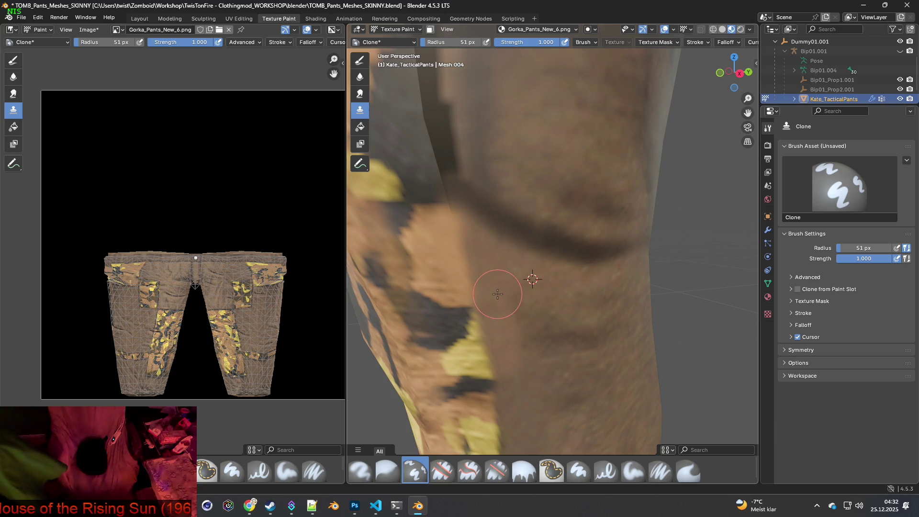
{"action": "middle_click_drag", "start_coordinate": [502, 225], "coordinate": [565, 286], "text": "shift"}
{"action": "left_click", "coordinate": [587, 242], "text": "ctrl"}
{"action": "scroll", "coordinate": [564, 269], "scroll_direction": "down", "scroll_amount": 1}
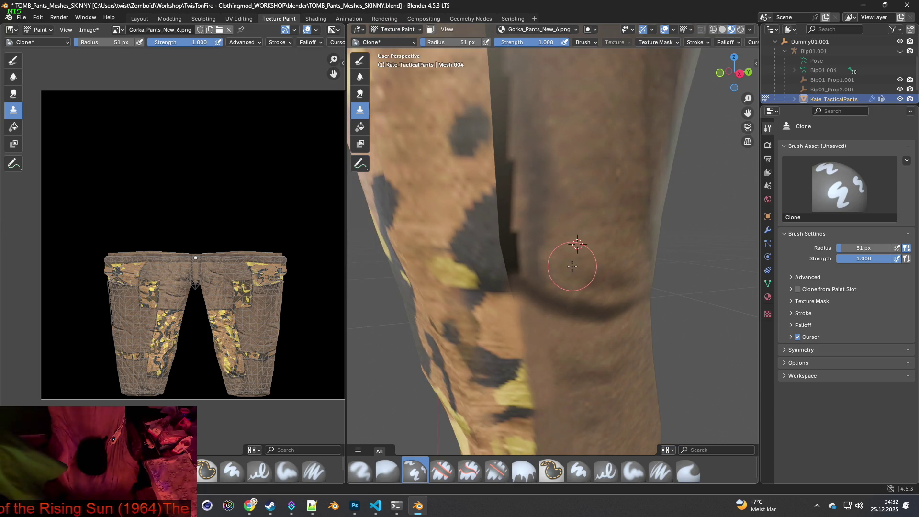
Stroke cloned brown cloth down the lower part of the seam strip beside the camo panel.
{"action": "mouse_move", "coordinate": [567, 228]}
{"action": "middle_mouse_down"}
{"action": "mouse_move", "coordinate": [575, 242]}
{"action": "mouse_move", "coordinate": [545, 236]}
{"action": "mouse_move", "coordinate": [610, 260]}
{"action": "middle_mouse_up"}
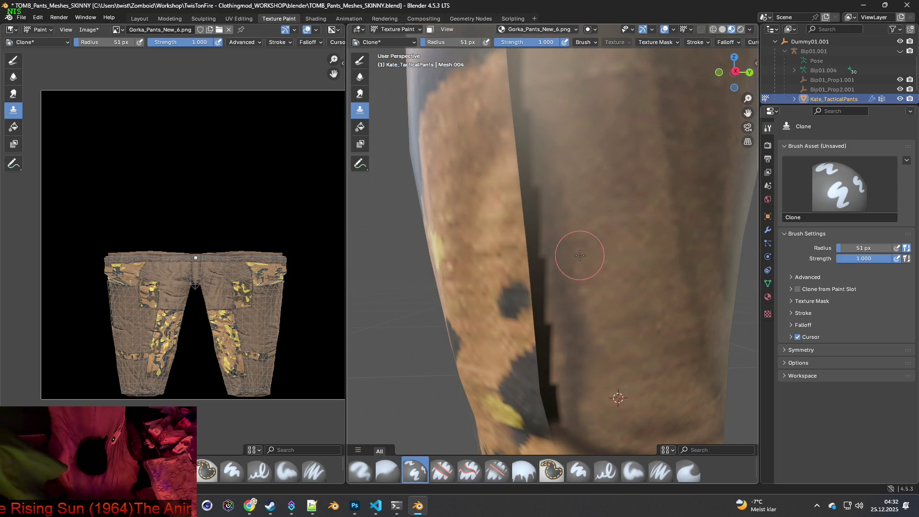
{"action": "left_click", "coordinate": [607, 275], "text": "ctrl"}
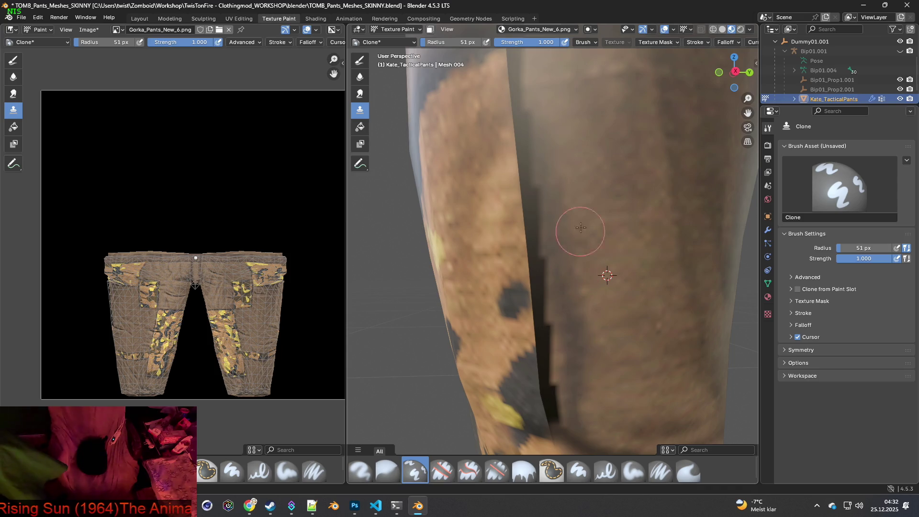
{"action": "mouse_move", "coordinate": [583, 214]}
{"action": "middle_mouse_down"}
{"action": "mouse_move", "coordinate": [586, 239]}
{"action": "mouse_move", "coordinate": [575, 211]}
{"action": "middle_mouse_up"}
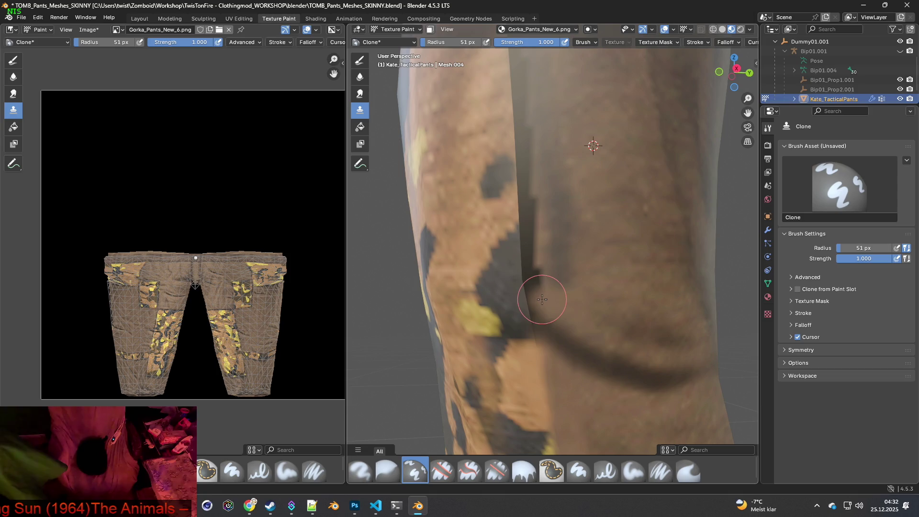
{"action": "left_click", "coordinate": [610, 258], "text": "ctrl"}
{"action": "mouse_move", "coordinate": [558, 259]}
{"action": "left_mouse_down"}
{"action": "mouse_move", "coordinate": [538, 256]}
{"action": "mouse_move", "coordinate": [529, 279]}
{"action": "mouse_move", "coordinate": [540, 309]}
{"action": "left_mouse_up"}
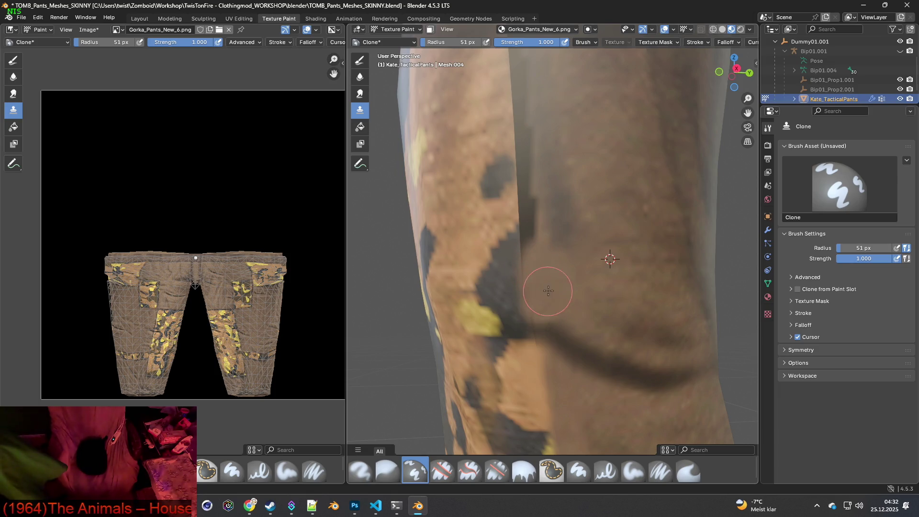
{"action": "left_click", "coordinate": [573, 346], "text": "ctrl"}
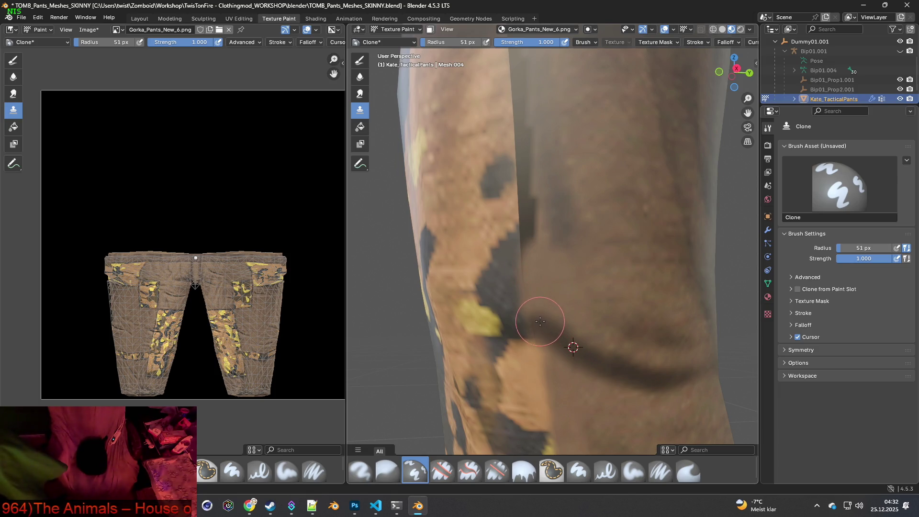
{"action": "middle_click_drag", "start_coordinate": [565, 287], "coordinate": [584, 312], "text": "shift"}
{"action": "left_click", "coordinate": [626, 276], "text": "ctrl"}
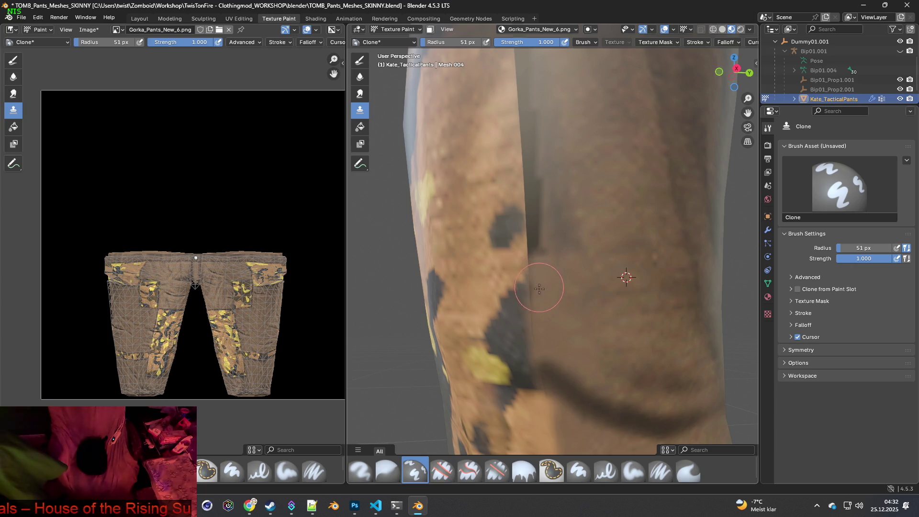
{"action": "mouse_move", "coordinate": [541, 314]}
{"action": "middle_mouse_down"}
{"action": "mouse_move", "coordinate": [570, 324]}
{"action": "mouse_move", "coordinate": [598, 300]}
{"action": "middle_mouse_up"}
{"action": "left_click", "coordinate": [612, 289], "text": "ctrl"}
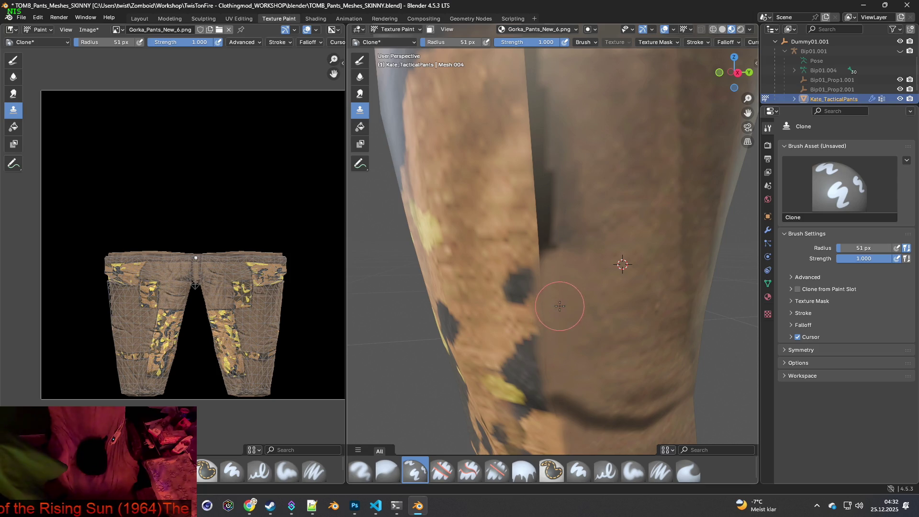
Paint cloned fabric over the dark shadow patch beside the leg seam.
{"action": "middle_click_drag", "start_coordinate": [560, 306], "coordinate": [604, 292]}
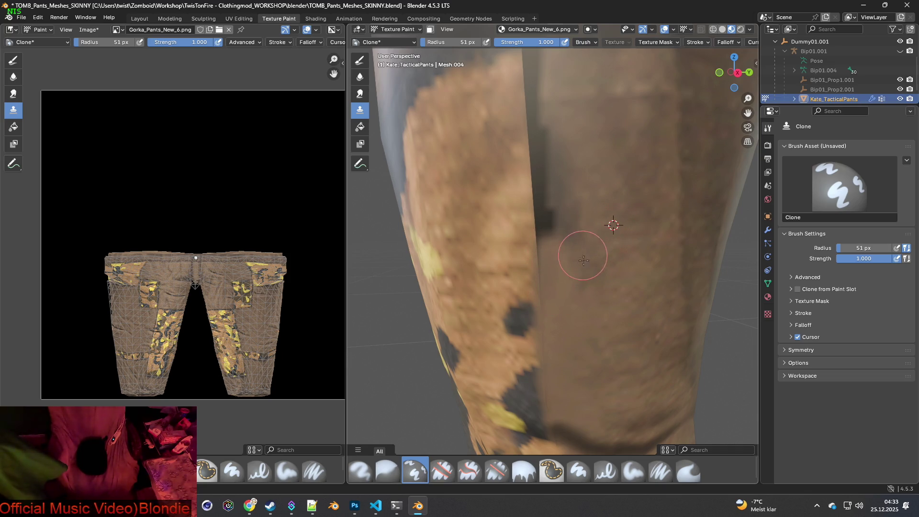
{"action": "middle_click_drag", "start_coordinate": [584, 270], "coordinate": [582, 298]}
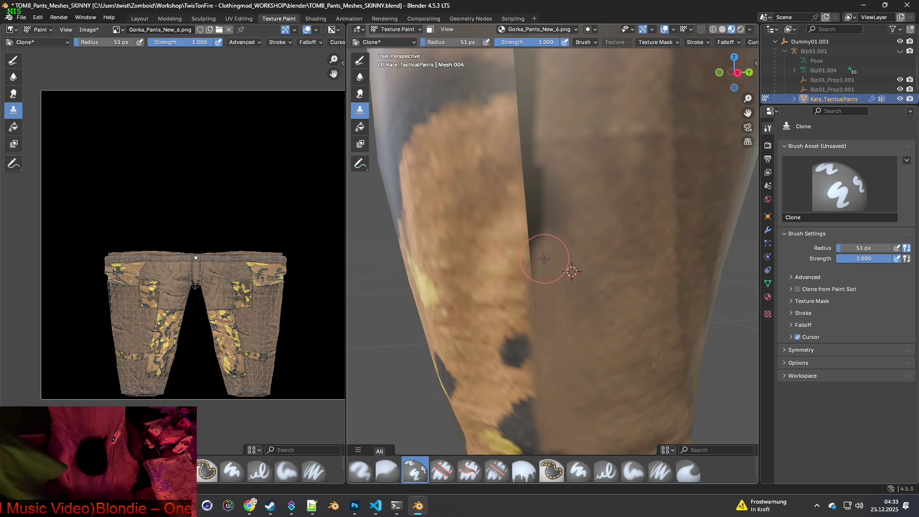
{"action": "mouse_move", "coordinate": [541, 216]}
{"action": "left_mouse_down"}
{"action": "mouse_move", "coordinate": [538, 168]}
{"action": "mouse_move", "coordinate": [562, 218]}
{"action": "left_mouse_up"}
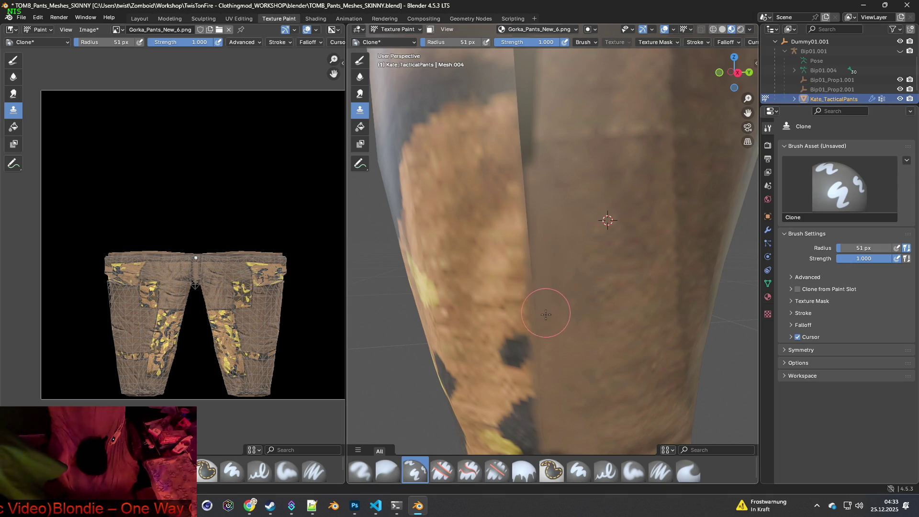
{"action": "middle_click_drag", "start_coordinate": [577, 276], "coordinate": [579, 269]}
{"action": "left_click", "coordinate": [580, 268], "text": "ctrl"}
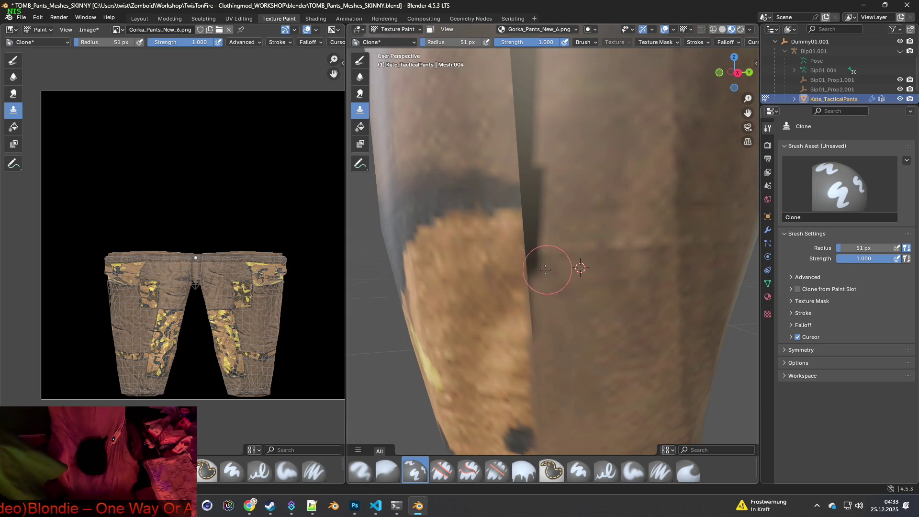
Re-pick the clone source on clean, lighter fabric near the patch.
{"action": "middle_click_drag", "start_coordinate": [544, 327], "coordinate": [550, 357], "text": "shift"}
{"action": "left_click", "coordinate": [576, 265], "text": "ctrl"}
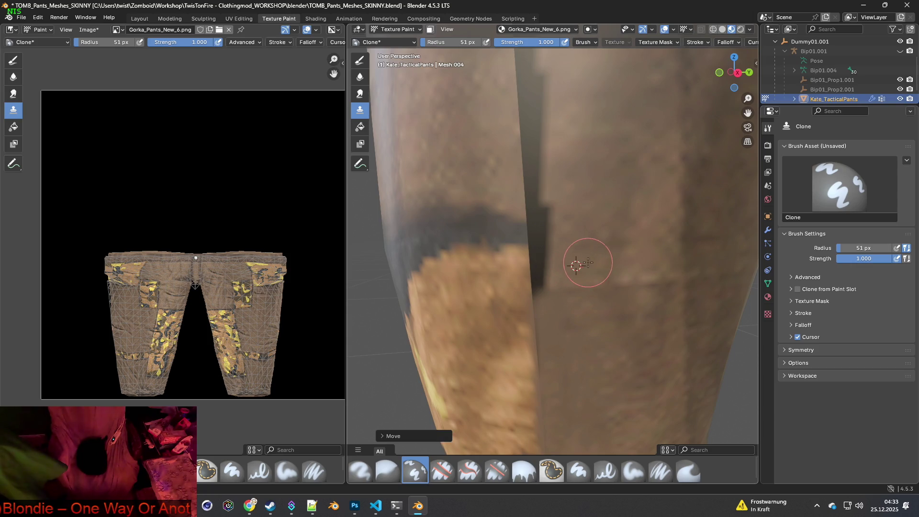
{"action": "left_click", "coordinate": [604, 282], "text": "ctrl"}
{"action": "left_click", "coordinate": [589, 246], "text": "ctrl"}
{"action": "left_click", "coordinate": [580, 267], "text": "ctrl"}
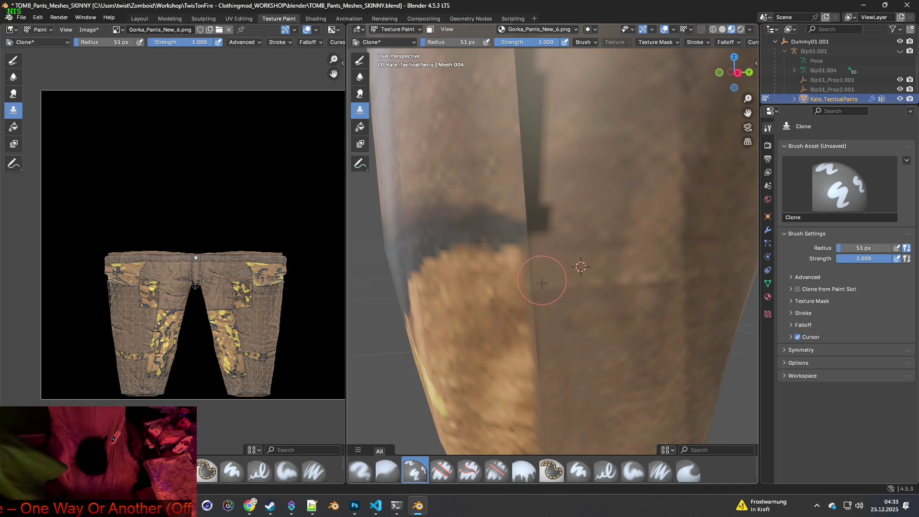
{"action": "left_click", "coordinate": [501, 353], "text": "ctrl"}
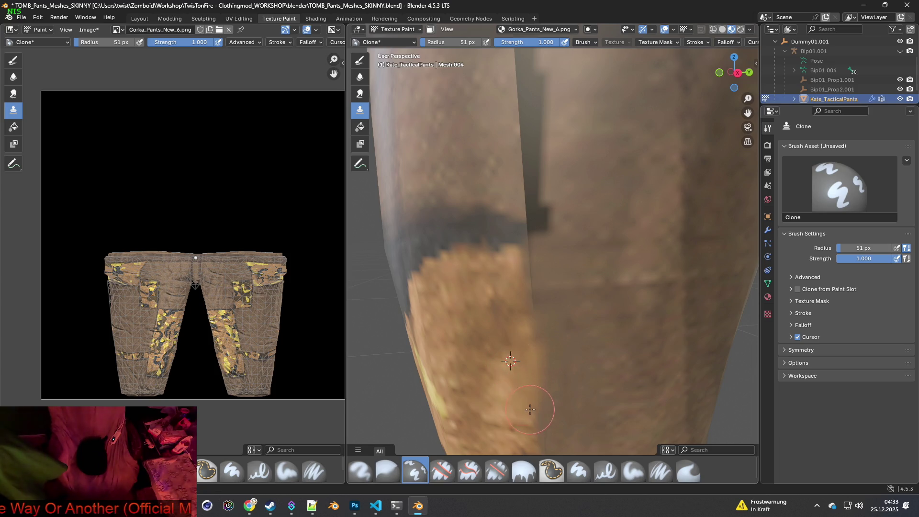
{"action": "middle_click_drag", "start_coordinate": [537, 406], "coordinate": [537, 317], "text": "shift"}
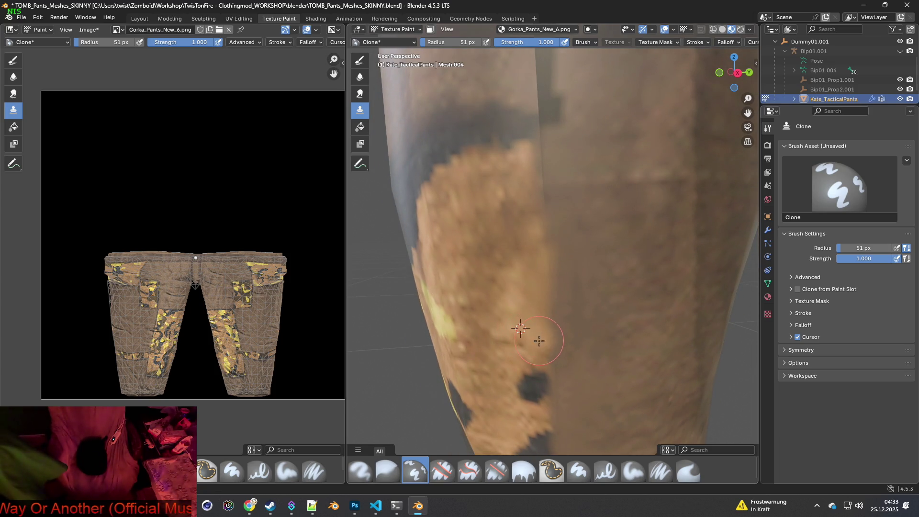
{"action": "scroll", "coordinate": [565, 289], "scroll_direction": "up", "scroll_amount": 3}
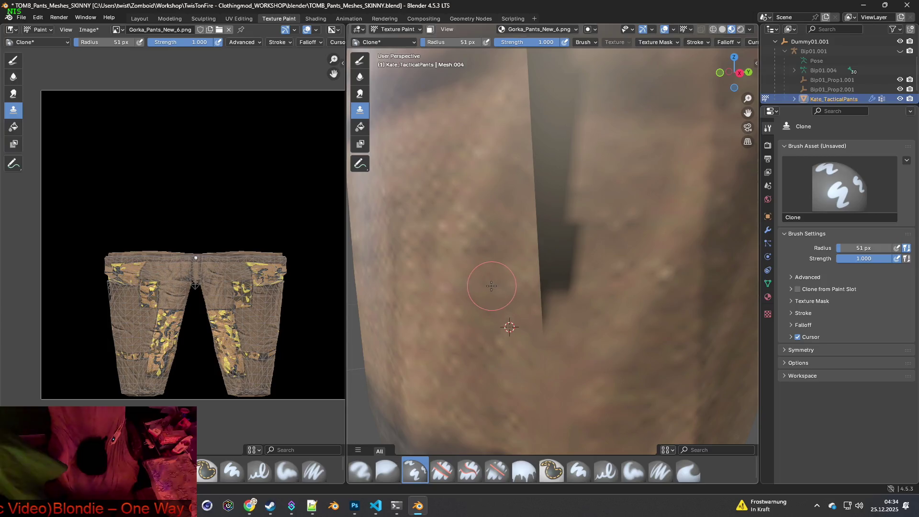
Clone lighter fabric over the dark shadow band and the bottom tip of the fold.
{"action": "mouse_move", "coordinate": [550, 293]}
{"action": "left_mouse_down"}
{"action": "mouse_move", "coordinate": [537, 318]}
{"action": "mouse_move", "coordinate": [548, 268]}
{"action": "mouse_move", "coordinate": [564, 283]}
{"action": "mouse_move", "coordinate": [569, 240]}
{"action": "mouse_move", "coordinate": [544, 232]}
{"action": "mouse_move", "coordinate": [543, 256]}
{"action": "mouse_move", "coordinate": [538, 195]}
{"action": "mouse_move", "coordinate": [531, 205]}
{"action": "left_mouse_up"}
{"action": "left_click", "coordinate": [477, 251], "text": "ctrl"}
{"action": "left_click", "coordinate": [487, 222], "text": "ctrl"}
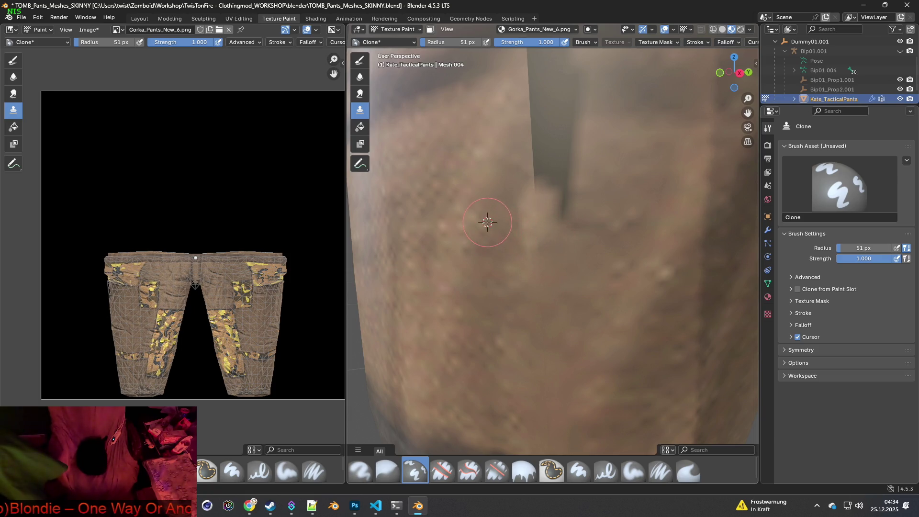
{"action": "left_click", "coordinate": [484, 255], "text": "ctrl"}
{"action": "mouse_move", "coordinate": [535, 240]}
{"action": "left_mouse_down"}
{"action": "mouse_move", "coordinate": [540, 205]}
{"action": "mouse_move", "coordinate": [582, 223]}
{"action": "left_mouse_up"}
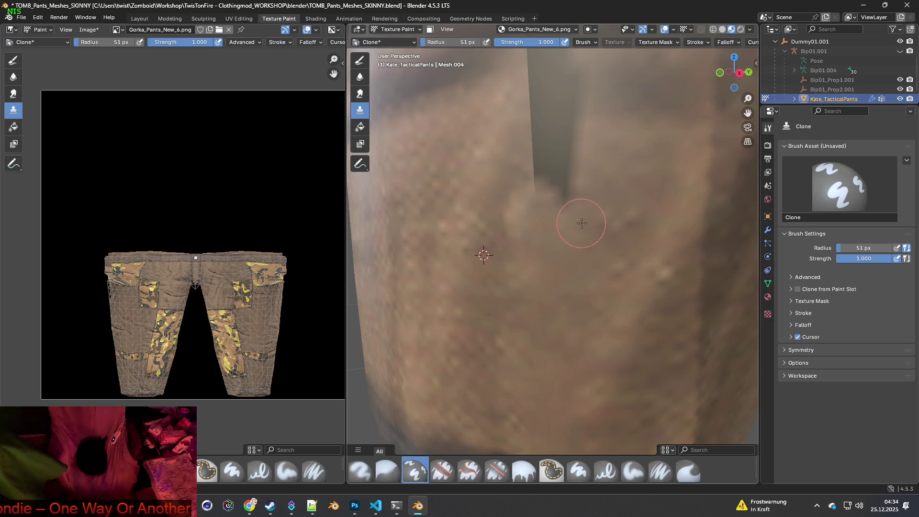
{"action": "middle_click_drag", "start_coordinate": [575, 213], "coordinate": [553, 323], "text": "shift"}
{"action": "left_click", "coordinate": [581, 286], "text": "ctrl"}
{"action": "mouse_move", "coordinate": [543, 298]}
{"action": "left_mouse_down"}
{"action": "mouse_move", "coordinate": [541, 312]}
{"action": "mouse_move", "coordinate": [512, 283]}
{"action": "mouse_move", "coordinate": [546, 288]}
{"action": "left_mouse_up"}
{"action": "left_click", "coordinate": [471, 308], "text": "ctrl"}
{"action": "scroll", "coordinate": [585, 257], "scroll_direction": "down", "scroll_amount": 4}
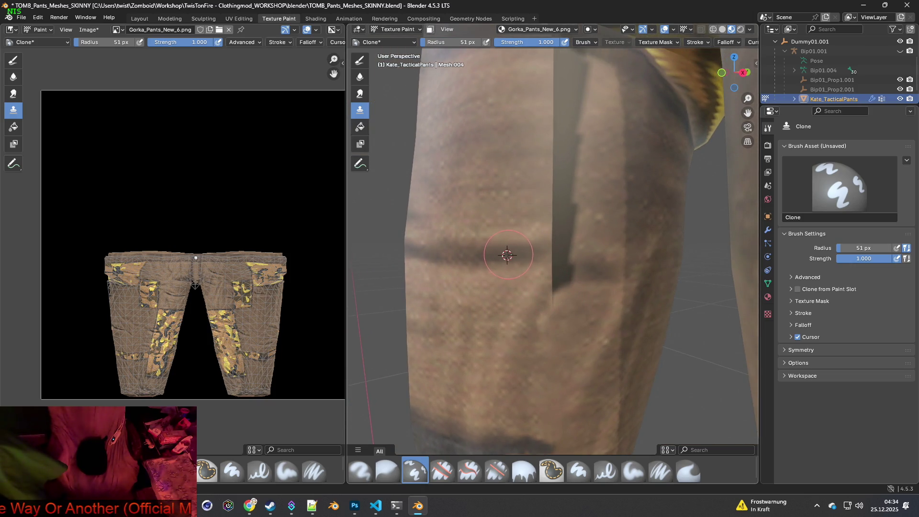
Paint cloned texture across and up the dark seam below the fold.
{"action": "left_click_drag", "start_coordinate": [536, 255], "coordinate": [600, 252]}
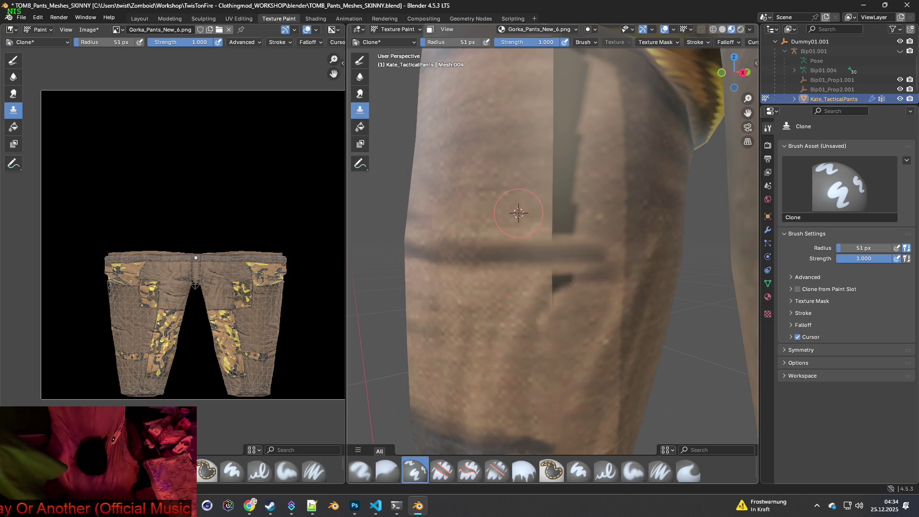
{"action": "left_click", "coordinate": [559, 217]}
{"action": "mouse_move", "coordinate": [547, 224]}
{"action": "left_mouse_down"}
{"action": "mouse_move", "coordinate": [571, 225]}
{"action": "mouse_move", "coordinate": [574, 200]}
{"action": "mouse_move", "coordinate": [587, 189]}
{"action": "mouse_move", "coordinate": [603, 200]}
{"action": "left_mouse_up"}
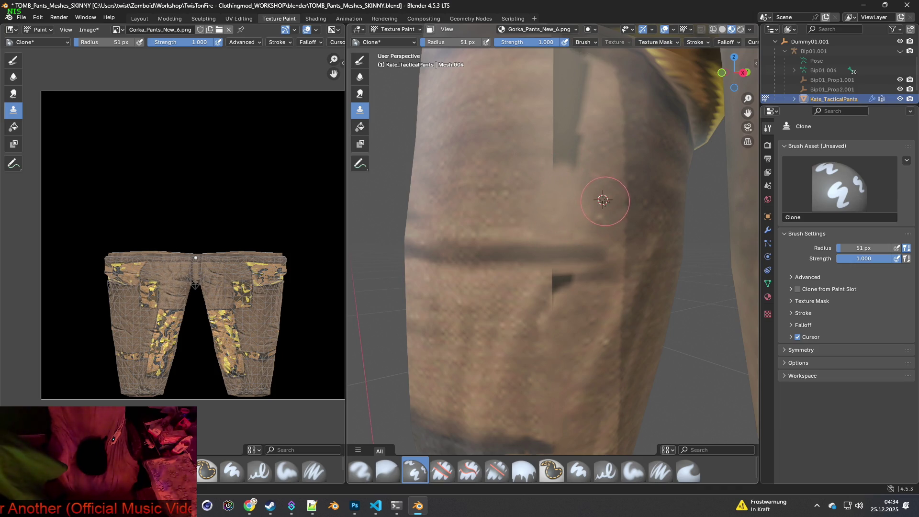
{"action": "mouse_move", "coordinate": [570, 172]}
{"action": "left_mouse_down"}
{"action": "mouse_move", "coordinate": [601, 204]}
{"action": "mouse_move", "coordinate": [544, 210]}
{"action": "left_mouse_up"}
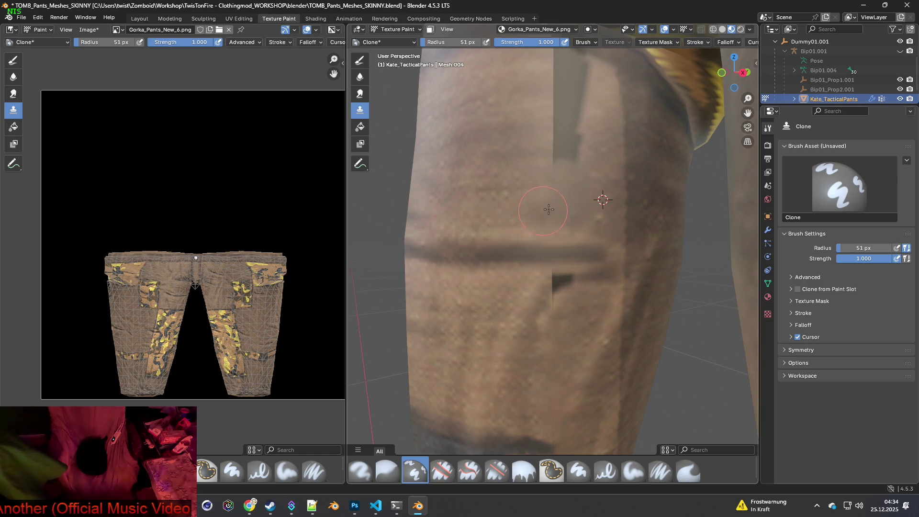
{"action": "middle_click_drag", "start_coordinate": [580, 217], "coordinate": [524, 266]}
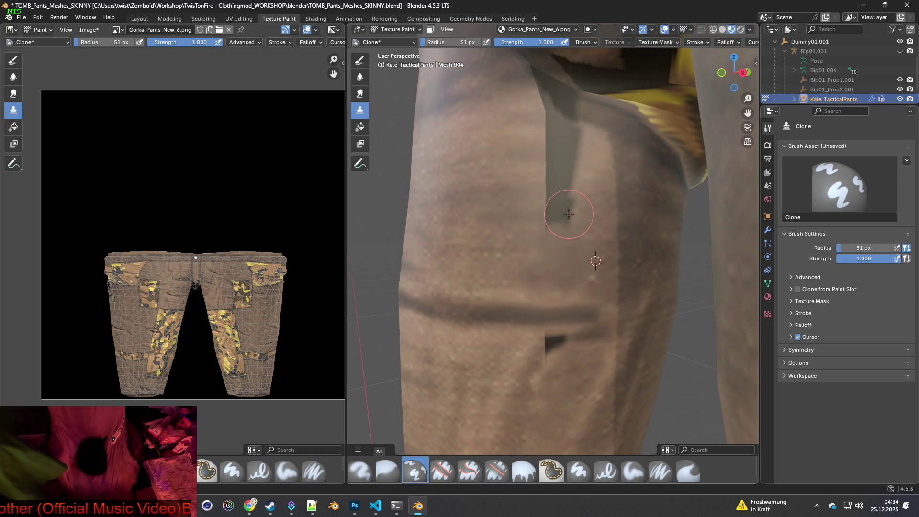
{"action": "left_click_drag", "start_coordinate": [568, 214], "coordinate": [547, 214]}
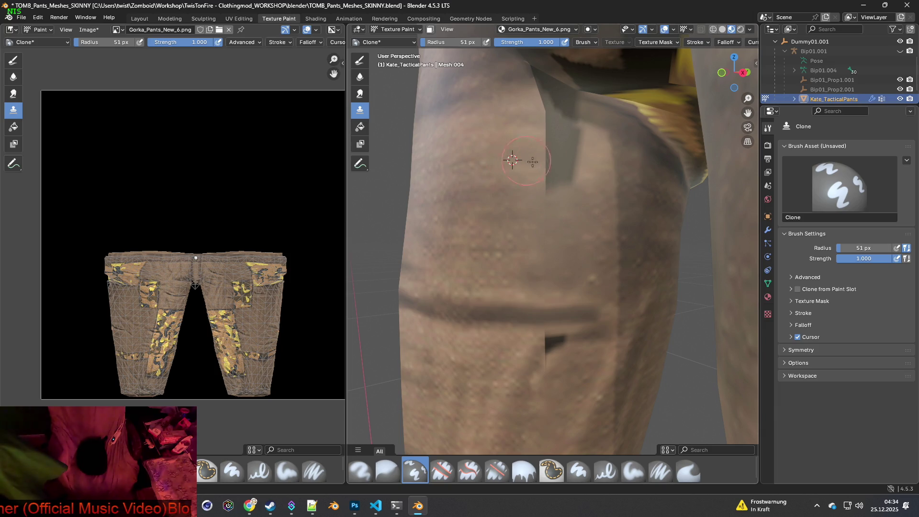
{"action": "left_click_drag", "start_coordinate": [547, 181], "coordinate": [567, 112]}
{"action": "middle_click_drag", "start_coordinate": [566, 113], "coordinate": [556, 247]}
{"action": "left_click", "coordinate": [512, 226], "text": "ctrl"}
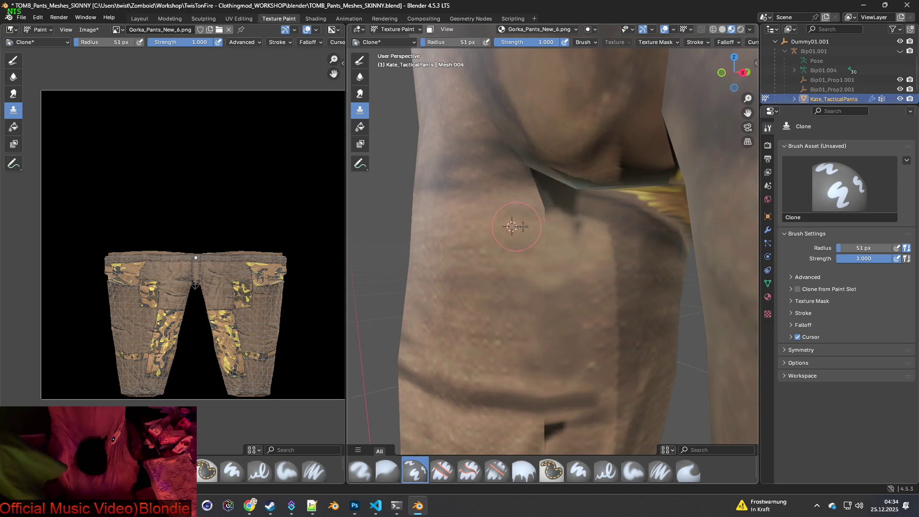
{"action": "mouse_move", "coordinate": [579, 232]}
{"action": "left_mouse_down"}
{"action": "mouse_move", "coordinate": [544, 199]}
{"action": "mouse_move", "coordinate": [505, 186]}
{"action": "mouse_move", "coordinate": [559, 189]}
{"action": "left_mouse_up"}
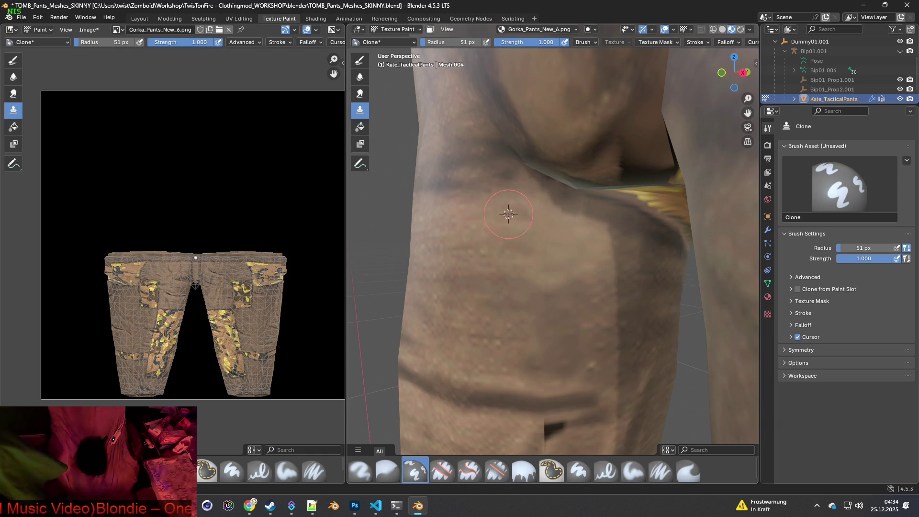
Smooth the crotch fold and lighten the dark vertical streak and crotch area with cloned texture.
{"action": "middle_click_drag", "start_coordinate": [580, 213], "coordinate": [592, 158]}
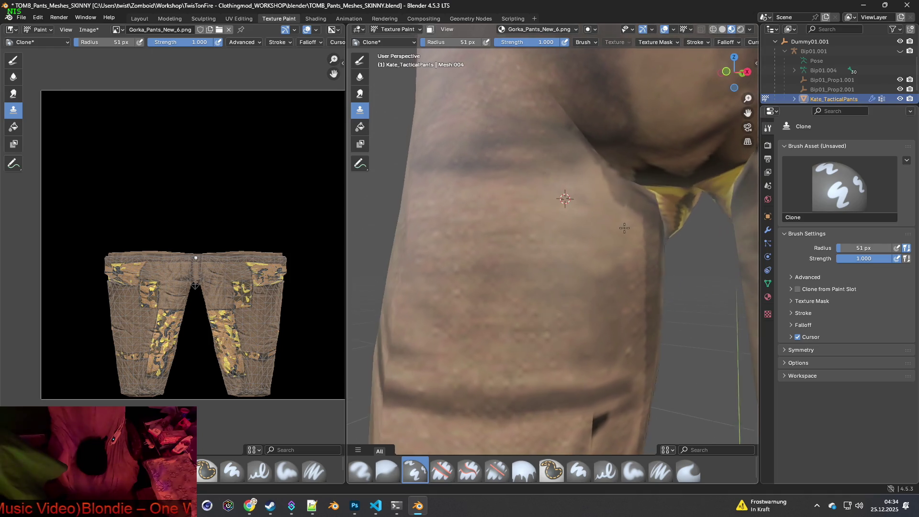
{"action": "left_click_drag", "start_coordinate": [613, 178], "coordinate": [643, 198]}
{"action": "mouse_move", "coordinate": [651, 271]}
{"action": "middle_mouse_down"}
{"action": "mouse_move", "coordinate": [580, 289]}
{"action": "mouse_move", "coordinate": [554, 333]}
{"action": "mouse_move", "coordinate": [474, 305]}
{"action": "middle_mouse_up"}
{"action": "mouse_move", "coordinate": [507, 301]}
{"action": "left_mouse_down"}
{"action": "mouse_move", "coordinate": [519, 287]}
{"action": "mouse_move", "coordinate": [569, 290]}
{"action": "mouse_move", "coordinate": [550, 312]}
{"action": "left_mouse_up"}
{"action": "scroll", "coordinate": [555, 333], "scroll_direction": "down", "scroll_amount": 3}
{"action": "middle_click_drag", "start_coordinate": [555, 334], "coordinate": [601, 271]}
{"action": "scroll", "coordinate": [601, 271], "scroll_direction": "up", "scroll_amount": 5}
{"action": "mouse_move", "coordinate": [561, 318]}
{"action": "middle_mouse_down"}
{"action": "mouse_move", "coordinate": [550, 343]}
{"action": "mouse_move", "coordinate": [540, 308]}
{"action": "middle_mouse_up"}
{"action": "mouse_move", "coordinate": [512, 349]}
{"action": "left_mouse_down"}
{"action": "mouse_move", "coordinate": [465, 349]}
{"action": "mouse_move", "coordinate": [507, 374]}
{"action": "mouse_move", "coordinate": [595, 328]}
{"action": "mouse_move", "coordinate": [562, 331]}
{"action": "left_mouse_up"}
{"action": "mouse_move", "coordinate": [467, 325]}
{"action": "middle_mouse_down"}
{"action": "mouse_move", "coordinate": [525, 338]}
{"action": "mouse_move", "coordinate": [510, 331]}
{"action": "mouse_move", "coordinate": [392, 358]}
{"action": "middle_mouse_up"}
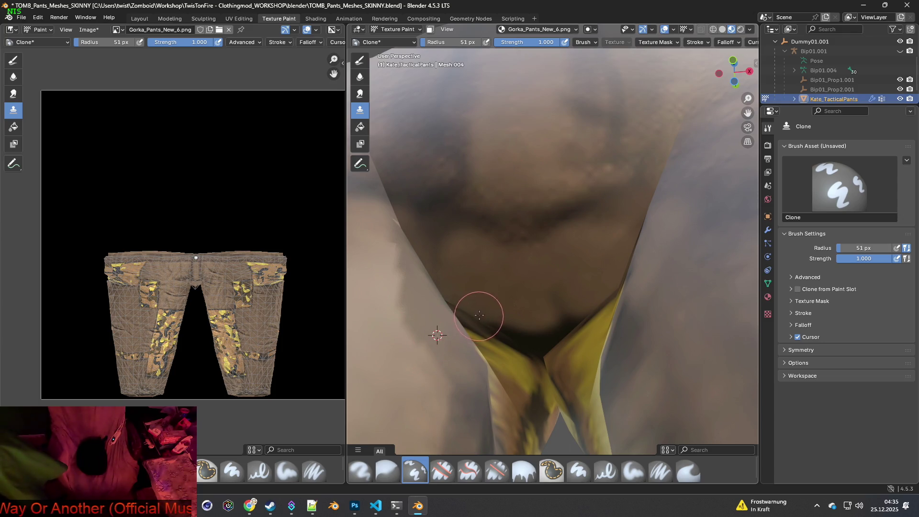
Clone clean fabric over the dark crotch seam and the patch beside it, then inspect it.
{"action": "mouse_move", "coordinate": [463, 300]}
{"action": "left_mouse_down"}
{"action": "mouse_move", "coordinate": [486, 323]}
{"action": "mouse_move", "coordinate": [544, 343]}
{"action": "mouse_move", "coordinate": [589, 302]}
{"action": "mouse_move", "coordinate": [478, 318]}
{"action": "mouse_move", "coordinate": [453, 294]}
{"action": "mouse_move", "coordinate": [523, 340]}
{"action": "left_mouse_up"}
{"action": "middle_click_drag", "start_coordinate": [527, 334], "coordinate": [478, 316]}
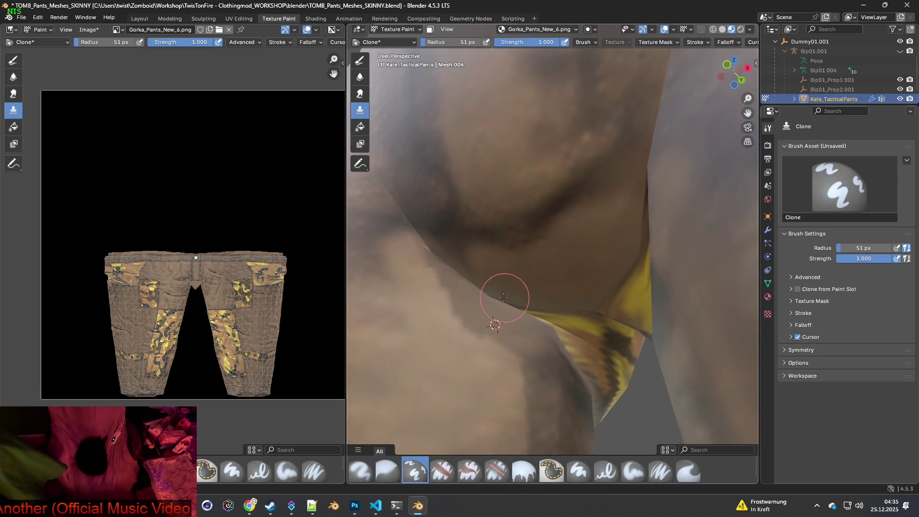
{"action": "mouse_move", "coordinate": [548, 298]}
{"action": "middle_mouse_down"}
{"action": "mouse_move", "coordinate": [597, 287]}
{"action": "mouse_move", "coordinate": [627, 244]}
{"action": "middle_mouse_up"}
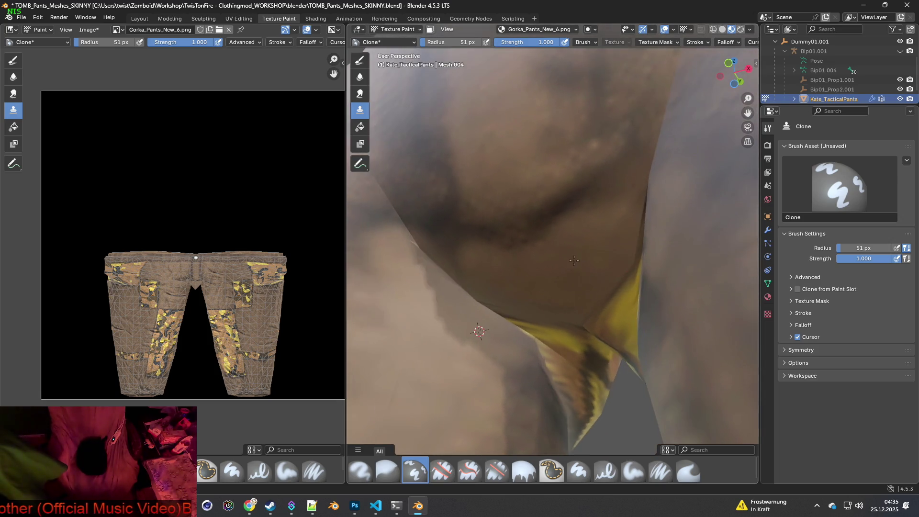
{"action": "mouse_move", "coordinate": [592, 277]}
{"action": "middle_mouse_down"}
{"action": "mouse_move", "coordinate": [462, 276]}
{"action": "mouse_move", "coordinate": [460, 256]}
{"action": "mouse_move", "coordinate": [493, 263]}
{"action": "mouse_move", "coordinate": [461, 227]}
{"action": "middle_mouse_up"}
{"action": "mouse_move", "coordinate": [461, 228]}
{"action": "left_mouse_down"}
{"action": "mouse_move", "coordinate": [448, 184]}
{"action": "mouse_move", "coordinate": [472, 235]}
{"action": "mouse_move", "coordinate": [455, 179]}
{"action": "mouse_move", "coordinate": [432, 222]}
{"action": "left_mouse_up"}
{"action": "left_click", "coordinate": [498, 235], "text": "ctrl"}
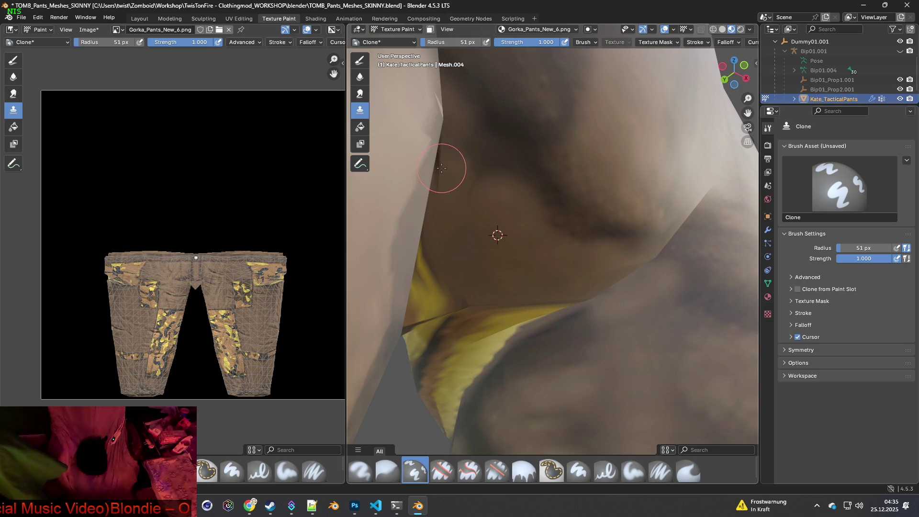
{"action": "middle_click_drag", "start_coordinate": [476, 233], "coordinate": [508, 263]}
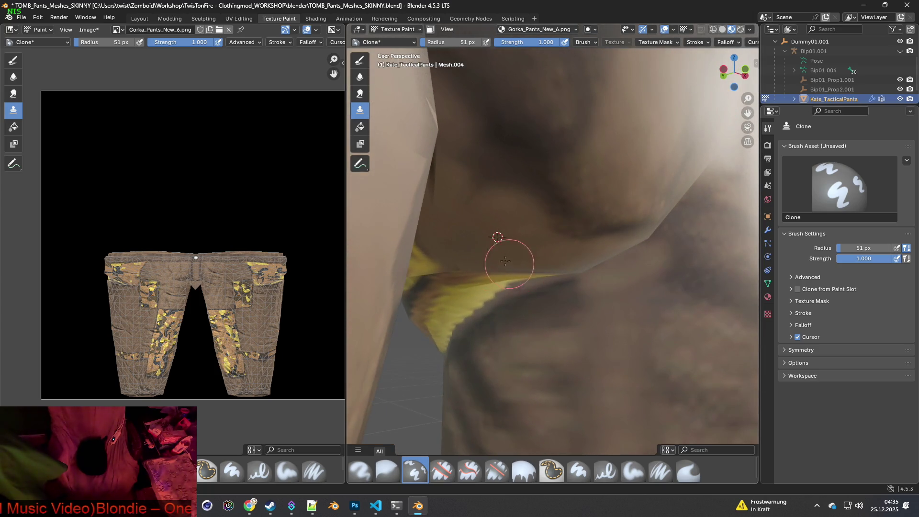
{"action": "mouse_move", "coordinate": [570, 253]}
{"action": "middle_mouse_down"}
{"action": "mouse_move", "coordinate": [496, 235]}
{"action": "mouse_move", "coordinate": [581, 238]}
{"action": "mouse_move", "coordinate": [589, 251]}
{"action": "mouse_move", "coordinate": [540, 268]}
{"action": "mouse_move", "coordinate": [523, 263]}
{"action": "mouse_move", "coordinate": [602, 291]}
{"action": "mouse_move", "coordinate": [576, 317]}
{"action": "mouse_move", "coordinate": [506, 267]}
{"action": "mouse_move", "coordinate": [499, 153]}
{"action": "mouse_move", "coordinate": [538, 215]}
{"action": "mouse_move", "coordinate": [569, 225]}
{"action": "mouse_move", "coordinate": [530, 266]}
{"action": "mouse_move", "coordinate": [484, 258]}
{"action": "mouse_move", "coordinate": [401, 271]}
{"action": "mouse_move", "coordinate": [639, 287]}
{"action": "mouse_move", "coordinate": [560, 298]}
{"action": "mouse_move", "coordinate": [625, 257]}
{"action": "mouse_move", "coordinate": [482, 308]}
{"action": "middle_mouse_up"}
{"action": "scroll", "coordinate": [560, 298], "scroll_direction": "down", "scroll_amount": 8}
{"action": "scroll", "coordinate": [467, 301], "scroll_direction": "up", "scroll_amount": 4}
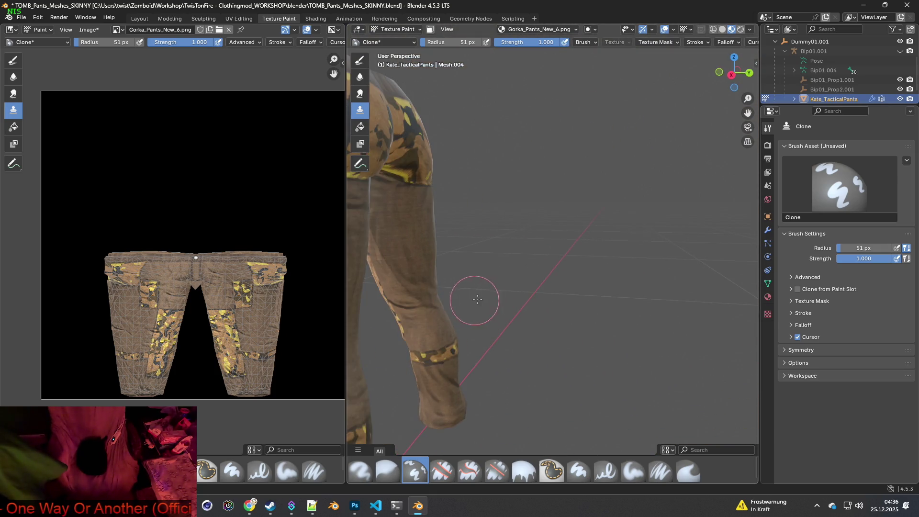
{"action": "scroll", "coordinate": [427, 295], "scroll_direction": "down", "scroll_amount": 4}
{"action": "scroll", "coordinate": [625, 250], "scroll_direction": "up", "scroll_amount": 8}
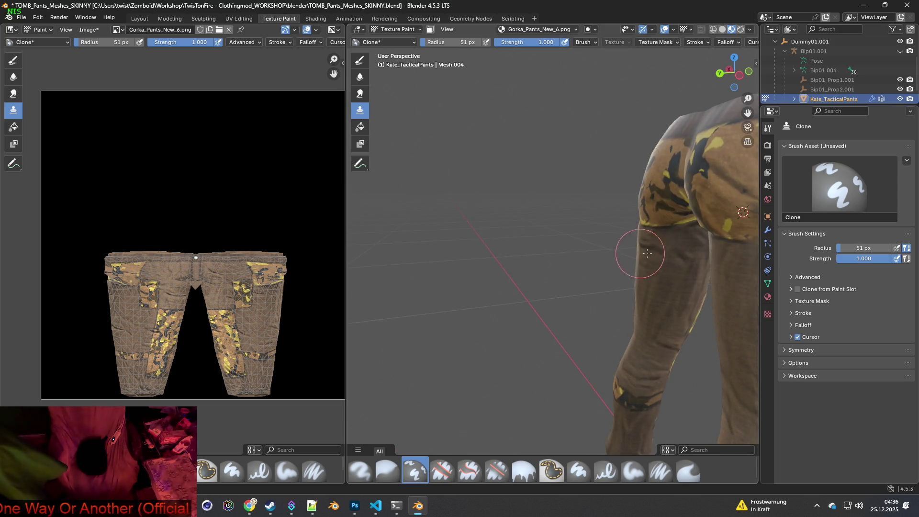
{"action": "mouse_move", "coordinate": [615, 250]}
{"action": "middle_mouse_down"}
{"action": "mouse_move", "coordinate": [670, 281]}
{"action": "mouse_move", "coordinate": [573, 291]}
{"action": "mouse_move", "coordinate": [549, 225]}
{"action": "mouse_move", "coordinate": [547, 185]}
{"action": "middle_mouse_up"}
{"action": "scroll", "coordinate": [617, 287], "scroll_direction": "down", "scroll_amount": 2}
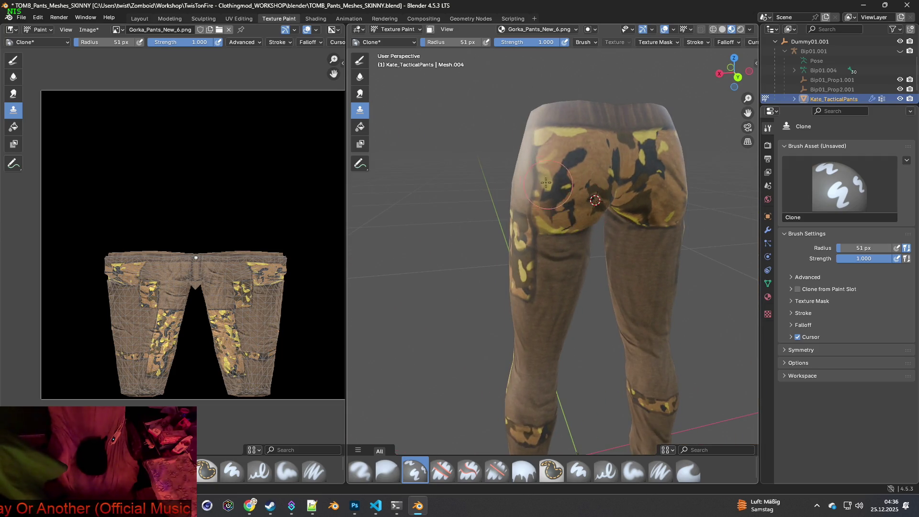
{"action": "left_click", "coordinate": [315, 18]}
{"action": "scroll", "coordinate": [497, 241], "scroll_direction": "down", "scroll_amount": 4}
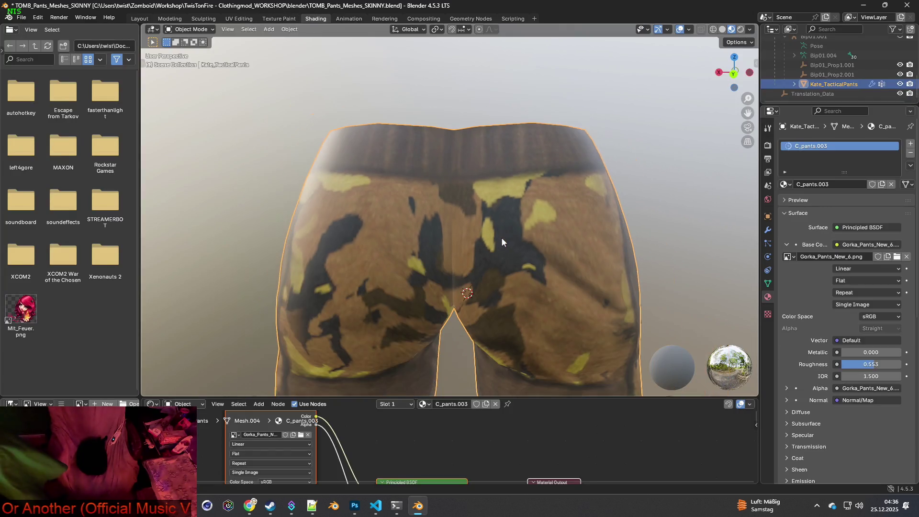
{"action": "mouse_move", "coordinate": [504, 242]}
{"action": "middle_mouse_down"}
{"action": "mouse_move", "coordinate": [572, 232]}
{"action": "mouse_move", "coordinate": [550, 219]}
{"action": "mouse_move", "coordinate": [589, 178]}
{"action": "mouse_move", "coordinate": [621, 175]}
{"action": "mouse_move", "coordinate": [444, 205]}
{"action": "mouse_move", "coordinate": [573, 246]}
{"action": "mouse_move", "coordinate": [503, 229]}
{"action": "mouse_move", "coordinate": [546, 254]}
{"action": "mouse_move", "coordinate": [466, 246]}
{"action": "mouse_move", "coordinate": [488, 238]}
{"action": "mouse_move", "coordinate": [492, 211]}
{"action": "mouse_move", "coordinate": [447, 153]}
{"action": "mouse_move", "coordinate": [457, 118]}
{"action": "mouse_move", "coordinate": [366, 207]}
{"action": "mouse_move", "coordinate": [400, 221]}
{"action": "mouse_move", "coordinate": [478, 224]}
{"action": "mouse_move", "coordinate": [488, 243]}
{"action": "mouse_move", "coordinate": [475, 244]}
{"action": "middle_mouse_up"}
{"action": "scroll", "coordinate": [482, 220], "scroll_direction": "down", "scroll_amount": 8}
{"action": "scroll", "coordinate": [478, 219], "scroll_direction": "up", "scroll_amount": 3}
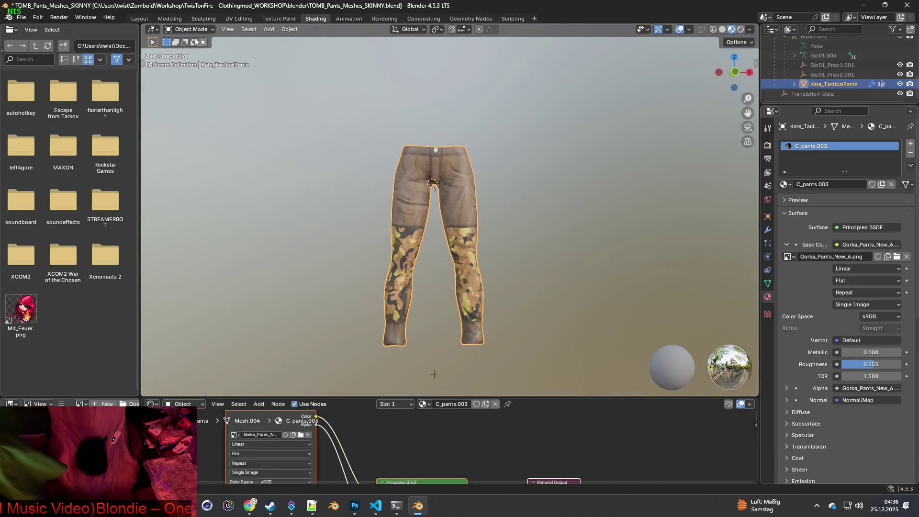
{"action": "left_click", "coordinate": [139, 18]}
{"action": "scroll", "coordinate": [322, 129], "scroll_direction": "down", "scroll_amount": 3}
{"action": "mouse_move", "coordinate": [362, 172]}
{"action": "middle_mouse_down"}
{"action": "mouse_move", "coordinate": [287, 174]}
{"action": "mouse_move", "coordinate": [354, 180]}
{"action": "mouse_move", "coordinate": [341, 183]}
{"action": "middle_mouse_up"}
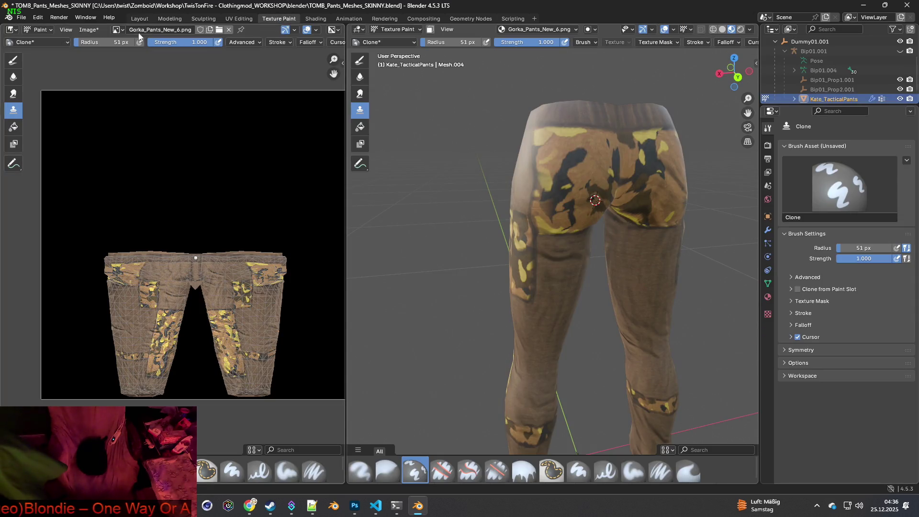
Save the painted texture, then save it as PNG Gorka_Pants_New_6.png in the recent folder.
{"action": "left_click", "coordinate": [93, 30]}
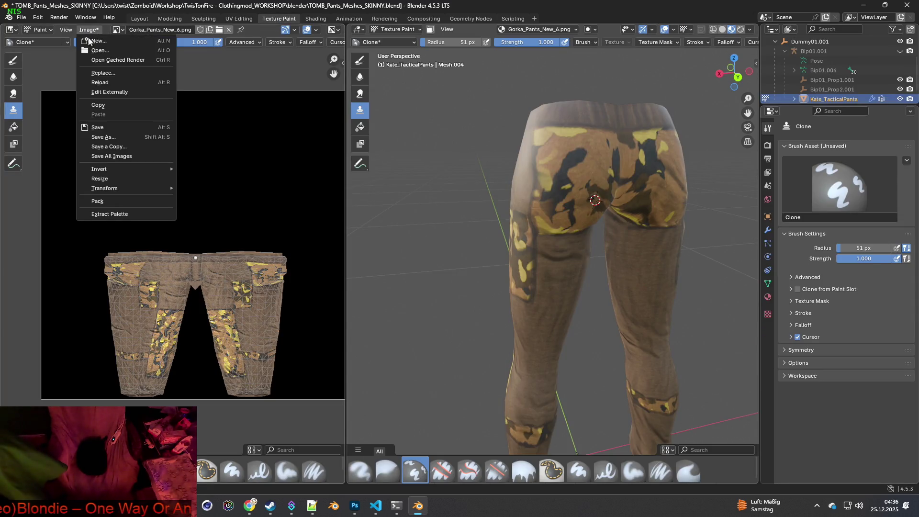
{"action": "left_click", "coordinate": [97, 127]}
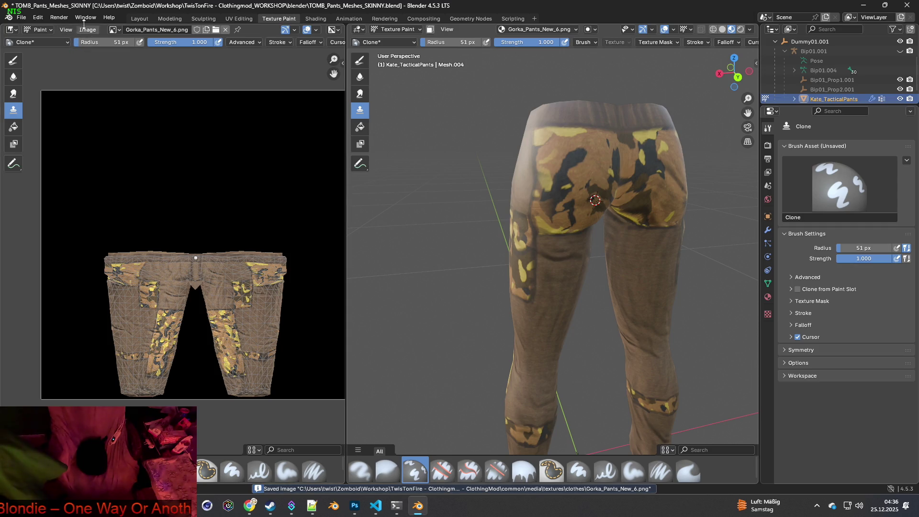
{"action": "left_click", "coordinate": [88, 29]}
{"action": "left_click", "coordinate": [107, 148]}
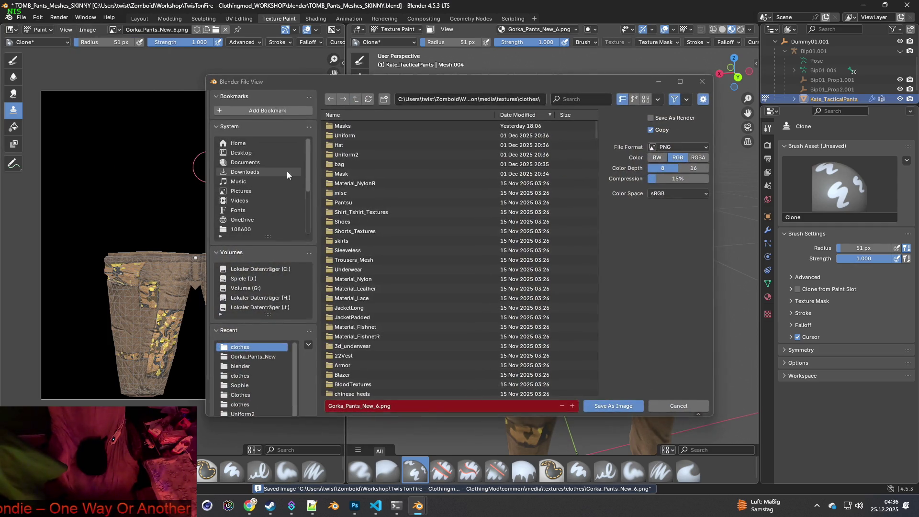
{"action": "left_click", "coordinate": [255, 358]}
{"action": "left_click", "coordinate": [615, 407]}
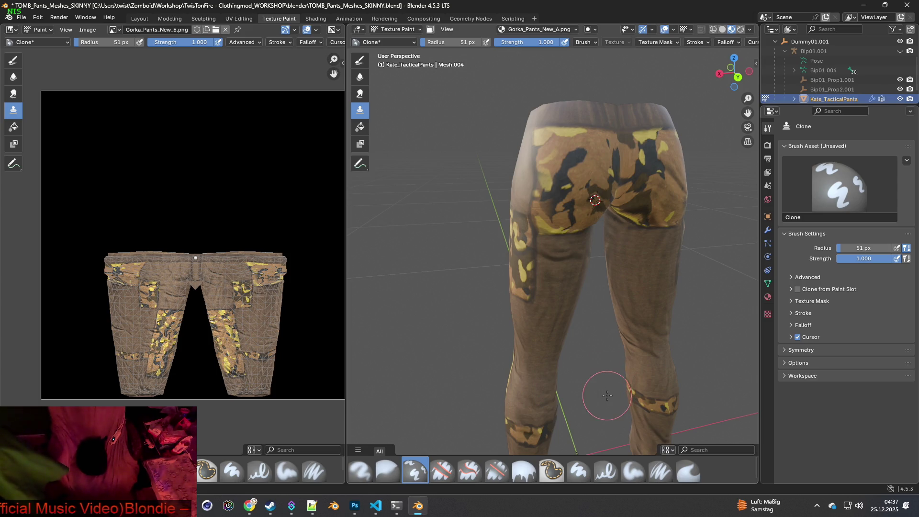
{"action": "left_click", "coordinate": [216, 29]}
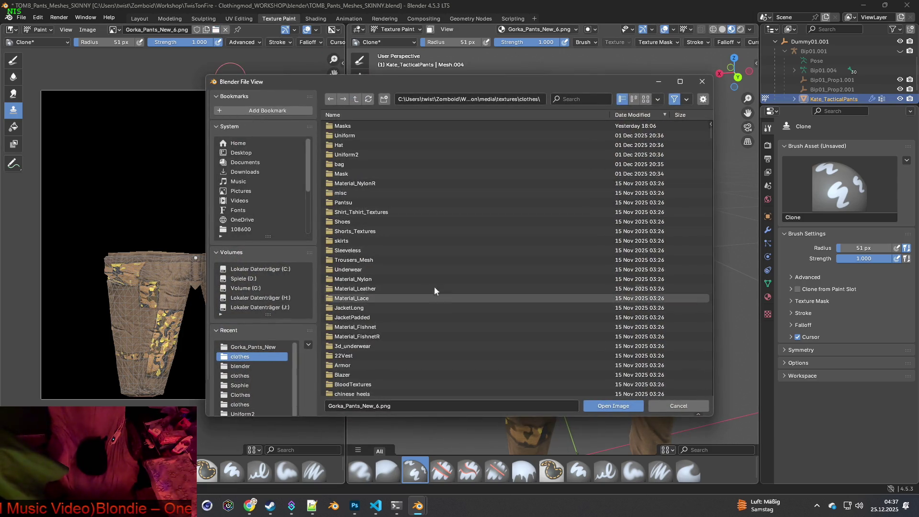
Load Gorka_Pants_New_7.png into the pants material's Image Texture node, then view the pants from behind.
{"action": "left_click", "coordinate": [378, 407]}
{"action": "left_click", "coordinate": [377, 405]}
{"action": "type", "text": "7"}
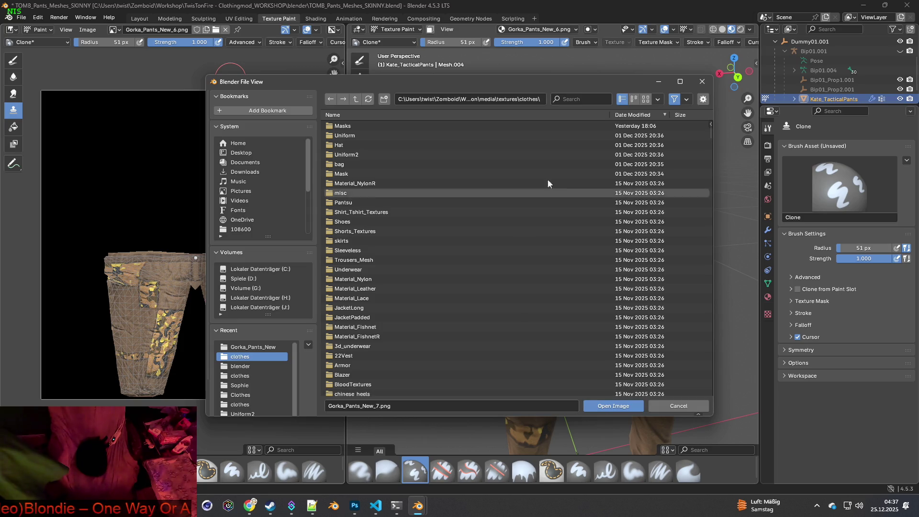
{"action": "left_click", "coordinate": [703, 82]}
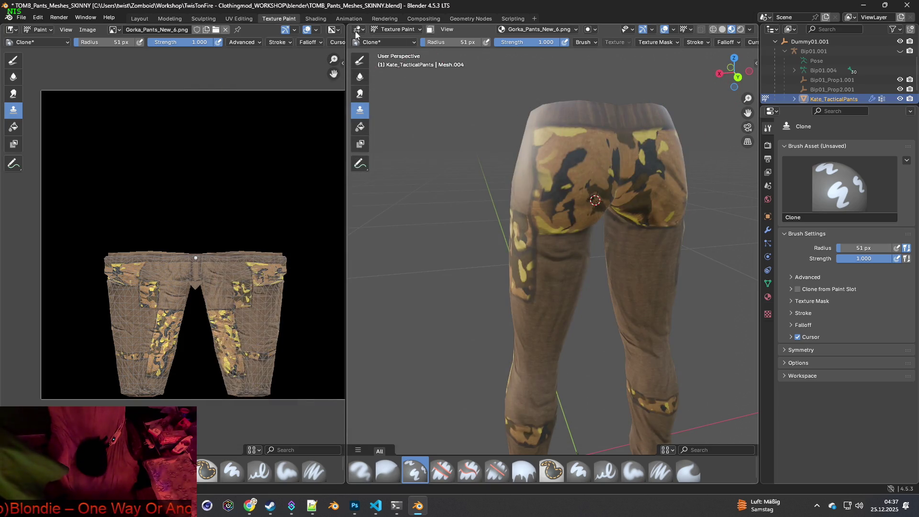
{"action": "left_click", "coordinate": [316, 18]}
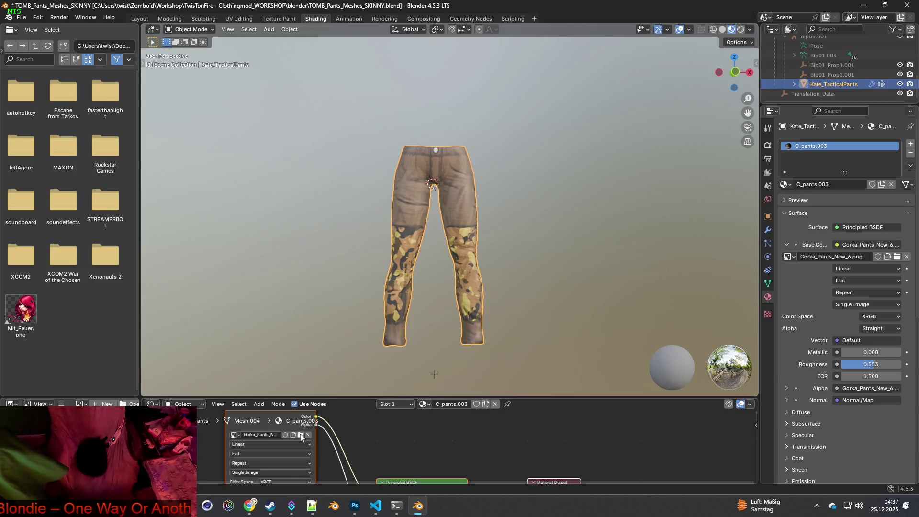
{"action": "left_click", "coordinate": [301, 434]}
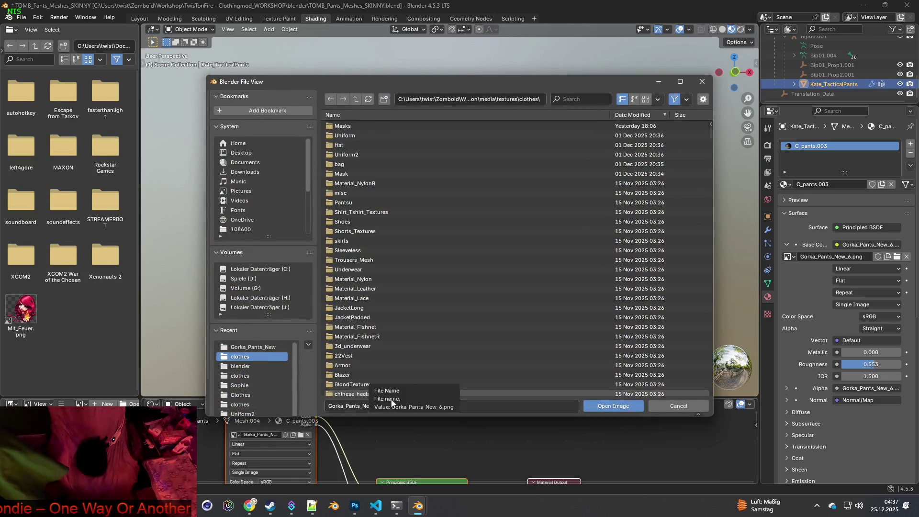
{"action": "left_click", "coordinate": [379, 406]}
{"action": "type", "text": "7"}
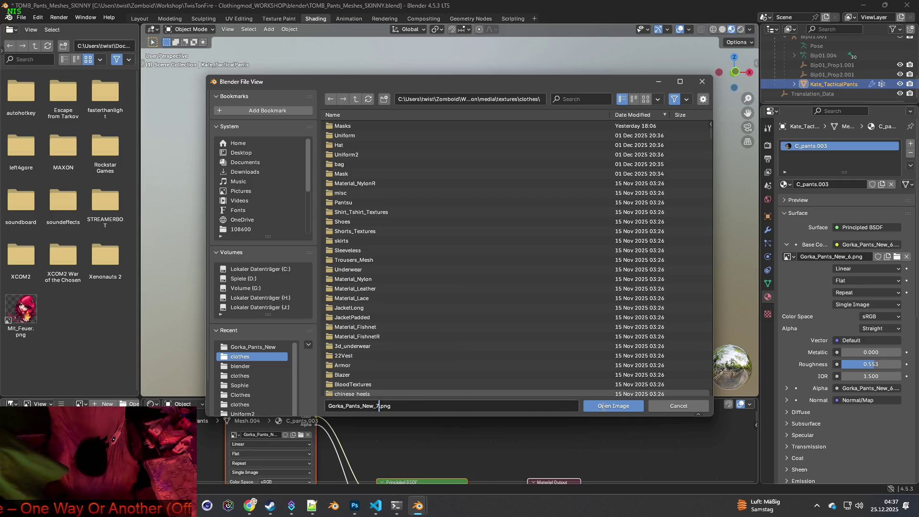
{"action": "left_click", "coordinate": [603, 406]}
{"action": "mouse_move", "coordinate": [536, 327]}
{"action": "middle_mouse_down"}
{"action": "mouse_move", "coordinate": [476, 312]}
{"action": "mouse_move", "coordinate": [497, 287]}
{"action": "mouse_move", "coordinate": [494, 343]}
{"action": "mouse_move", "coordinate": [562, 326]}
{"action": "mouse_move", "coordinate": [503, 279]}
{"action": "middle_mouse_up"}
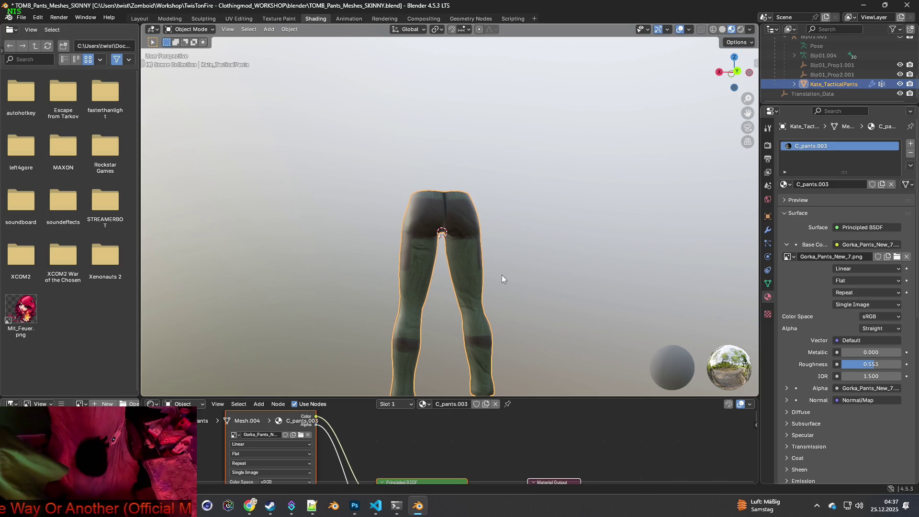
Zoom onto the back of the green pants and place the 3D cursor just below the waistband.
{"action": "scroll", "coordinate": [486, 259], "scroll_direction": "up", "scroll_amount": 4}
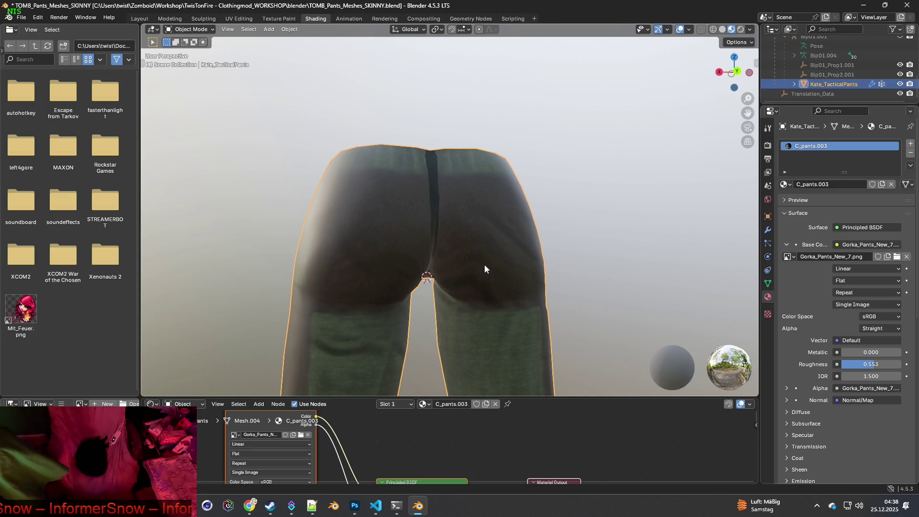
{"action": "scroll", "coordinate": [481, 234], "scroll_direction": "up", "scroll_amount": 4}
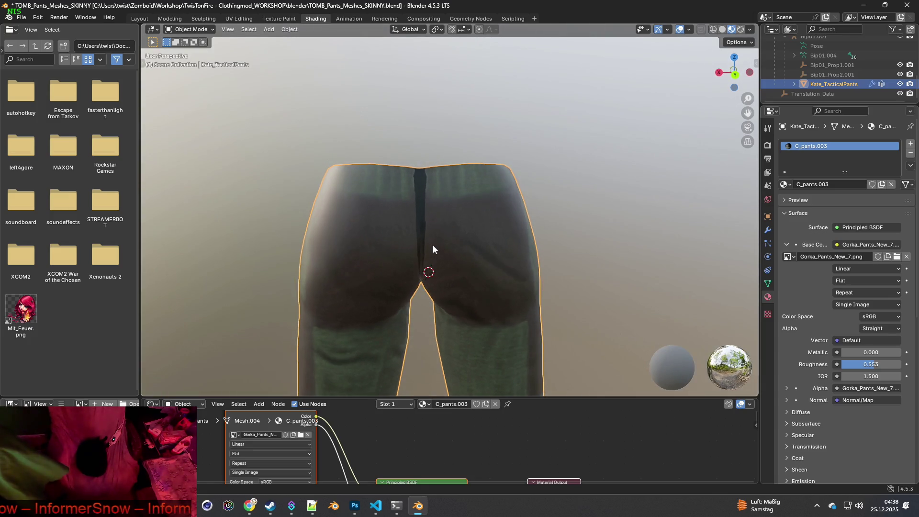
{"action": "middle_click_drag", "start_coordinate": [452, 279], "coordinate": [452, 282], "text": "shift"}
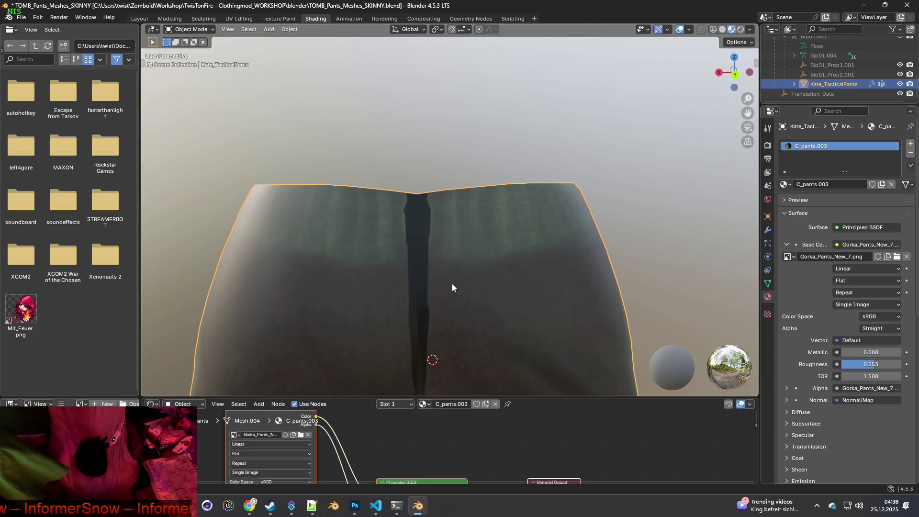
{"action": "right_click", "coordinate": [352, 221], "text": "shift"}
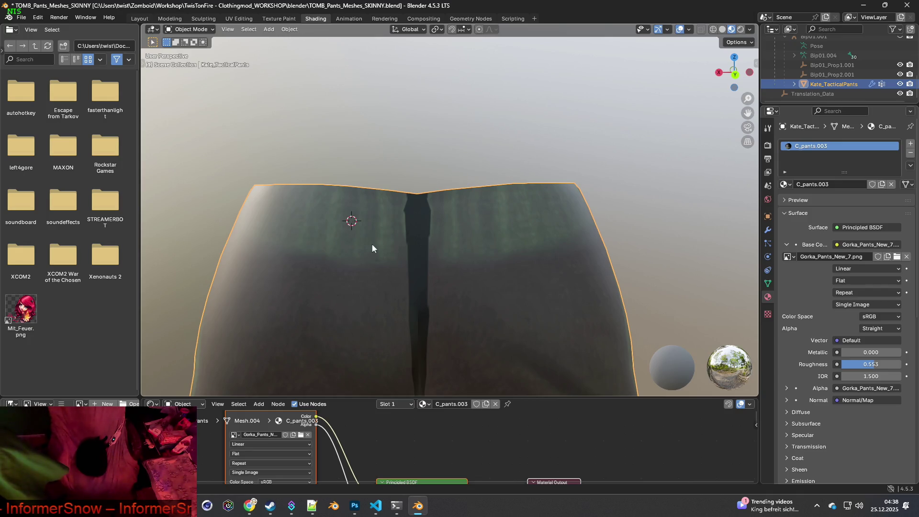
Return to Texture Paint, frame the back seam and raise the clone brush radius to 66 px.
{"action": "left_click", "coordinate": [284, 20]}
{"action": "scroll", "coordinate": [551, 167], "scroll_direction": "up", "scroll_amount": 4}
{"action": "middle_click_drag", "start_coordinate": [536, 216], "coordinate": [513, 260], "text": "shift"}
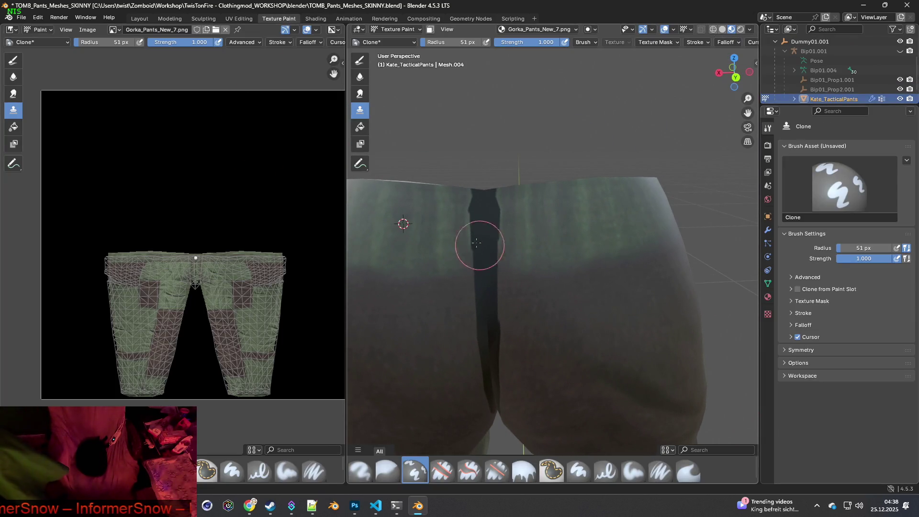
{"action": "left_click_drag", "start_coordinate": [450, 42], "coordinate": [457, 42]}
{"action": "middle_click_drag", "start_coordinate": [427, 227], "coordinate": [448, 225], "text": "shift"}
{"action": "scroll", "coordinate": [424, 225], "scroll_direction": "down", "scroll_amount": 1}
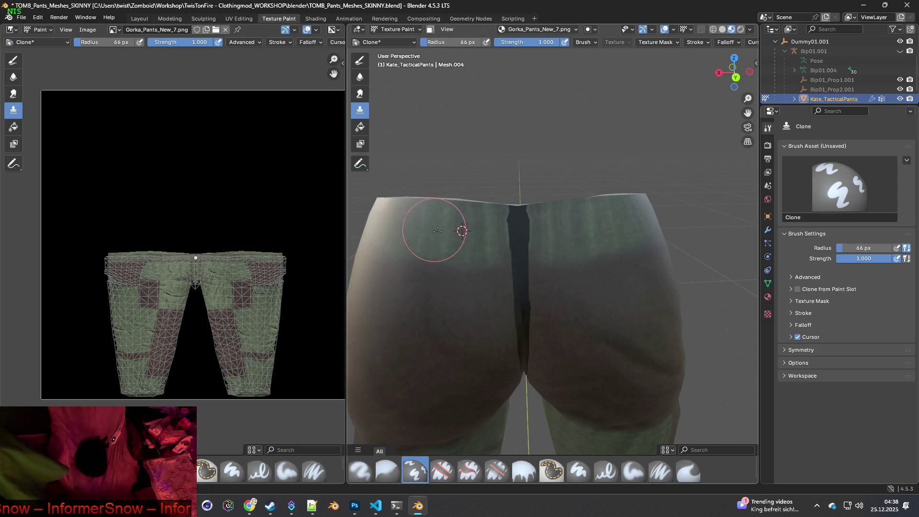
Clone green fabric over the top of the dark back crease and the mid-back seam.
{"action": "left_click_drag", "start_coordinate": [488, 232], "coordinate": [517, 218]}
{"action": "mouse_move", "coordinate": [518, 215]}
{"action": "middle_mouse_down"}
{"action": "mouse_move", "coordinate": [513, 287]}
{"action": "mouse_move", "coordinate": [511, 249]}
{"action": "middle_mouse_up"}
{"action": "left_click_drag", "start_coordinate": [511, 250], "coordinate": [511, 270]}
{"action": "mouse_move", "coordinate": [512, 263]}
{"action": "middle_mouse_down"}
{"action": "mouse_move", "coordinate": [515, 291]}
{"action": "mouse_move", "coordinate": [536, 258]}
{"action": "middle_mouse_up"}
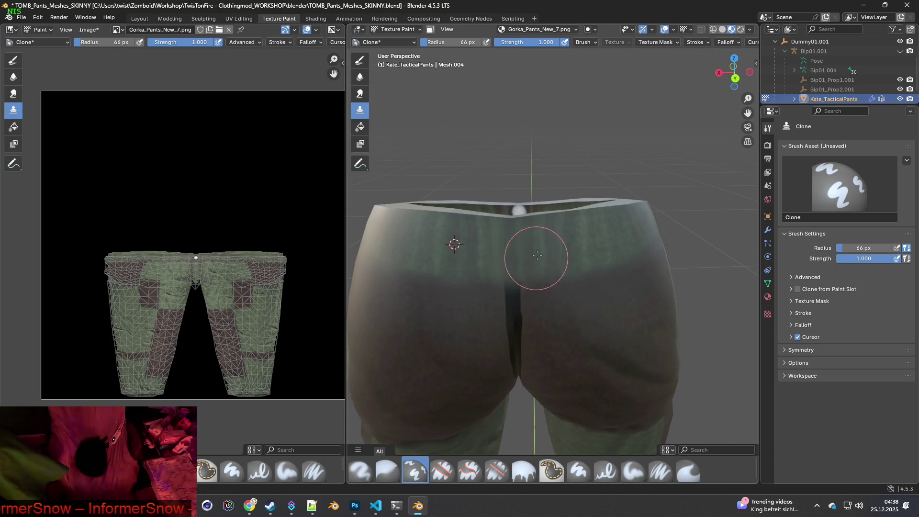
{"action": "scroll", "coordinate": [538, 270], "scroll_direction": "up", "scroll_amount": 5}
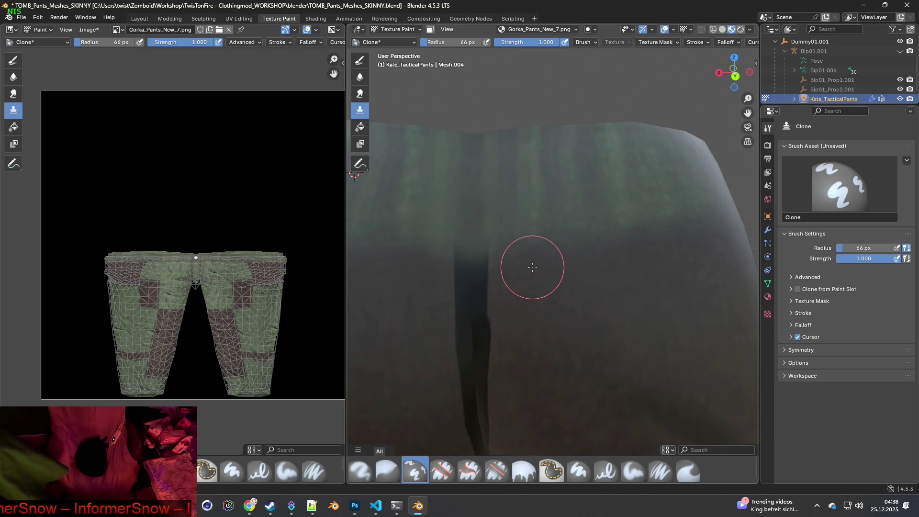
{"action": "scroll", "coordinate": [533, 268], "scroll_direction": "down", "scroll_amount": 2}
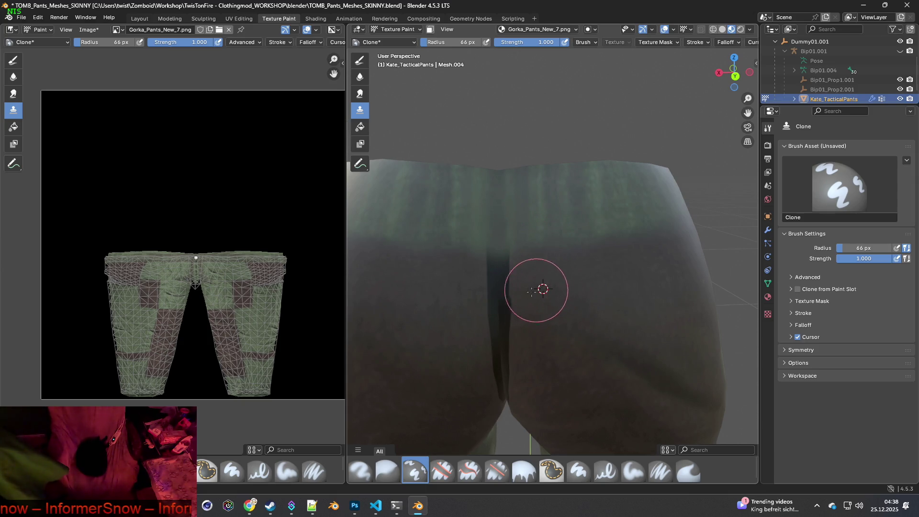
{"action": "mouse_move", "coordinate": [490, 300]}
{"action": "left_mouse_down"}
{"action": "mouse_move", "coordinate": [472, 322]}
{"action": "mouse_move", "coordinate": [517, 324]}
{"action": "mouse_move", "coordinate": [560, 301]}
{"action": "left_mouse_up"}
Set new clone sources on the pants' rear while viewing the whole back.
{"action": "left_click", "coordinate": [573, 296], "text": "ctrl"}
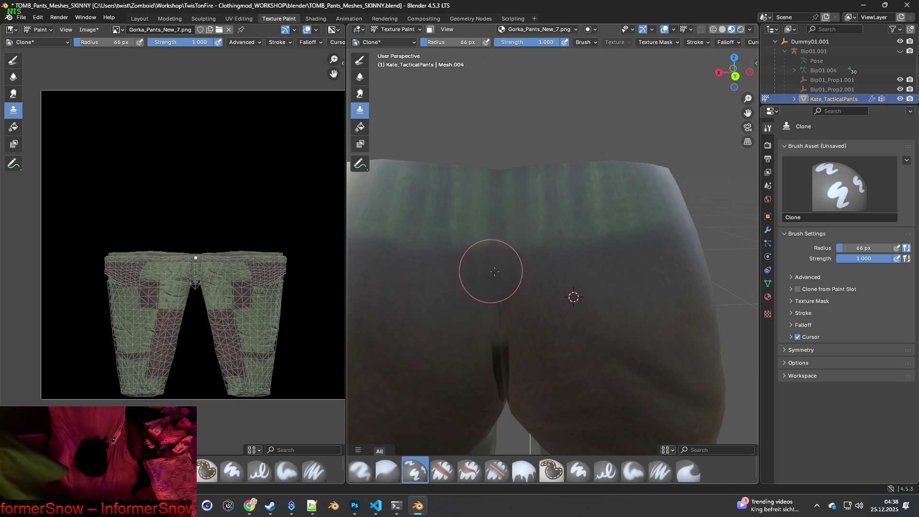
{"action": "mouse_move", "coordinate": [510, 306]}
{"action": "middle_mouse_down"}
{"action": "mouse_move", "coordinate": [525, 299]}
{"action": "mouse_move", "coordinate": [519, 273]}
{"action": "mouse_move", "coordinate": [530, 262]}
{"action": "mouse_move", "coordinate": [445, 199]}
{"action": "middle_mouse_up"}
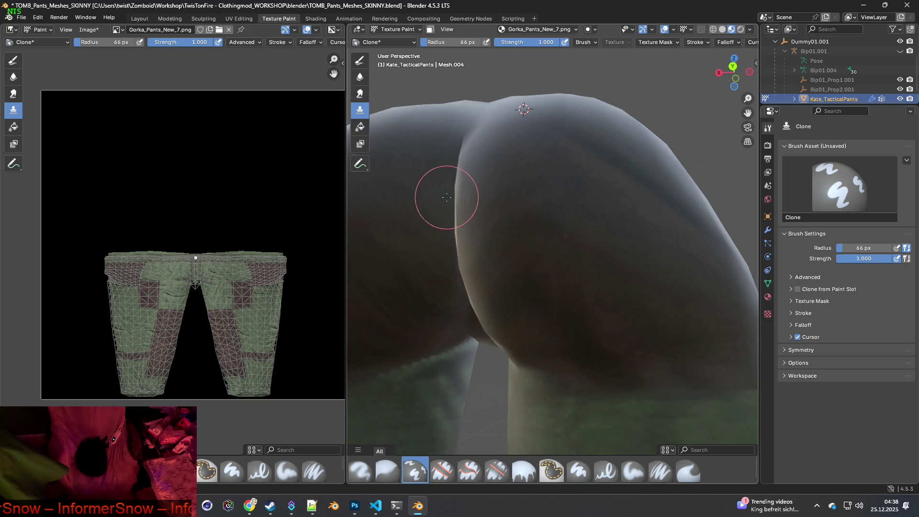
{"action": "middle_click_drag", "start_coordinate": [454, 162], "coordinate": [529, 219]}
{"action": "mouse_move", "coordinate": [570, 257]}
{"action": "middle_mouse_down"}
{"action": "mouse_move", "coordinate": [570, 281]}
{"action": "mouse_move", "coordinate": [541, 256]}
{"action": "mouse_move", "coordinate": [550, 222]}
{"action": "mouse_move", "coordinate": [587, 306]}
{"action": "mouse_move", "coordinate": [552, 293]}
{"action": "mouse_move", "coordinate": [564, 306]}
{"action": "mouse_move", "coordinate": [573, 290]}
{"action": "mouse_move", "coordinate": [570, 304]}
{"action": "middle_mouse_up"}
{"action": "scroll", "coordinate": [570, 305], "scroll_direction": "up", "scroll_amount": 5}
{"action": "scroll", "coordinate": [571, 304], "scroll_direction": "down", "scroll_amount": 6}
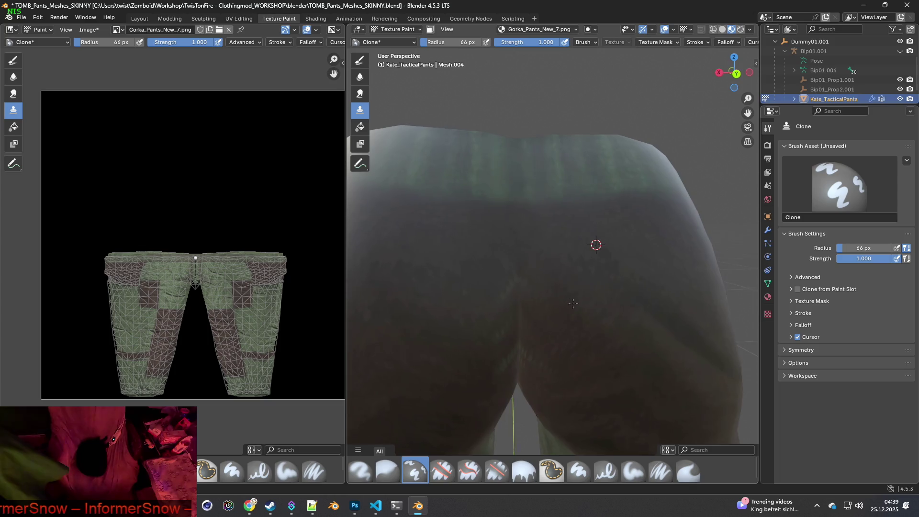
{"action": "left_click", "coordinate": [455, 286], "text": "ctrl"}
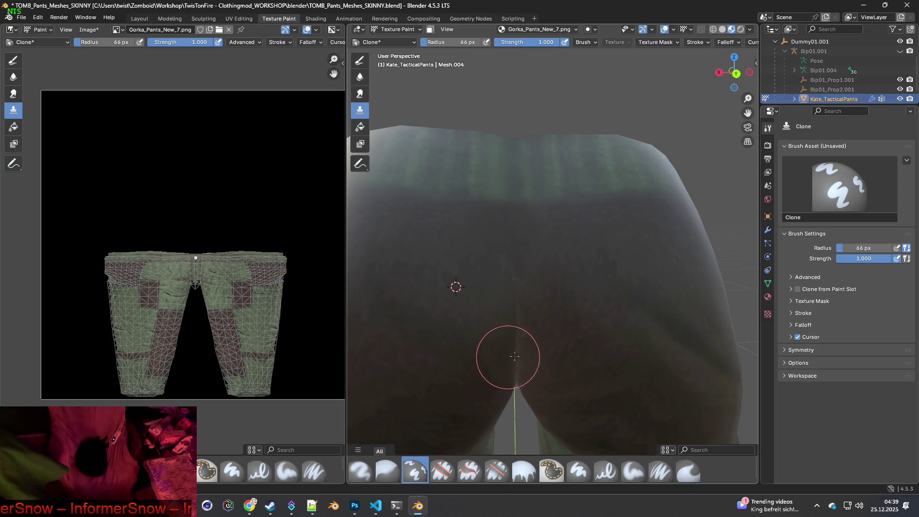
{"action": "mouse_move", "coordinate": [512, 318]}
{"action": "middle_mouse_down"}
{"action": "mouse_move", "coordinate": [585, 304]}
{"action": "mouse_move", "coordinate": [534, 322]}
{"action": "mouse_move", "coordinate": [595, 230]}
{"action": "mouse_move", "coordinate": [486, 267]}
{"action": "mouse_move", "coordinate": [498, 234]}
{"action": "mouse_move", "coordinate": [561, 232]}
{"action": "middle_mouse_up"}
{"action": "scroll", "coordinate": [554, 333], "scroll_direction": "down", "scroll_amount": 3}
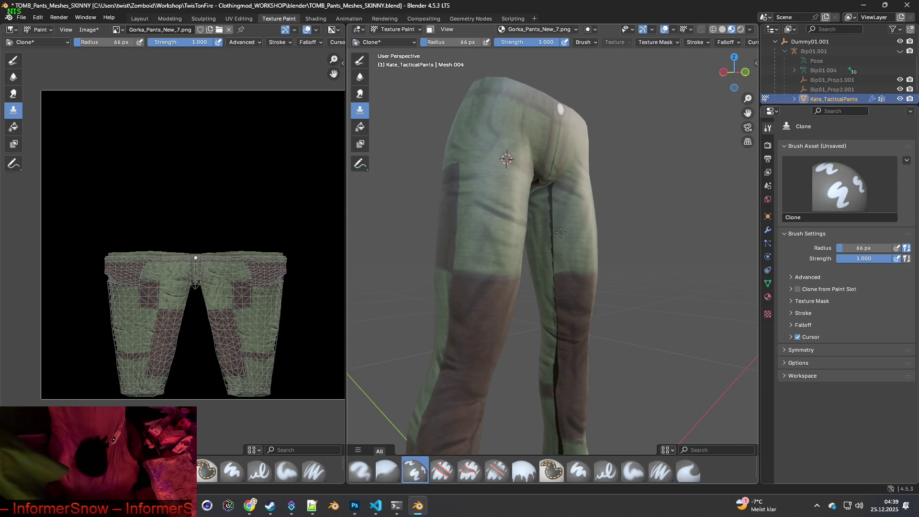
Zoom onto the upper leg and clone green fabric over the dark leg seam.
{"action": "scroll", "coordinate": [561, 232], "scroll_direction": "up", "scroll_amount": 3}
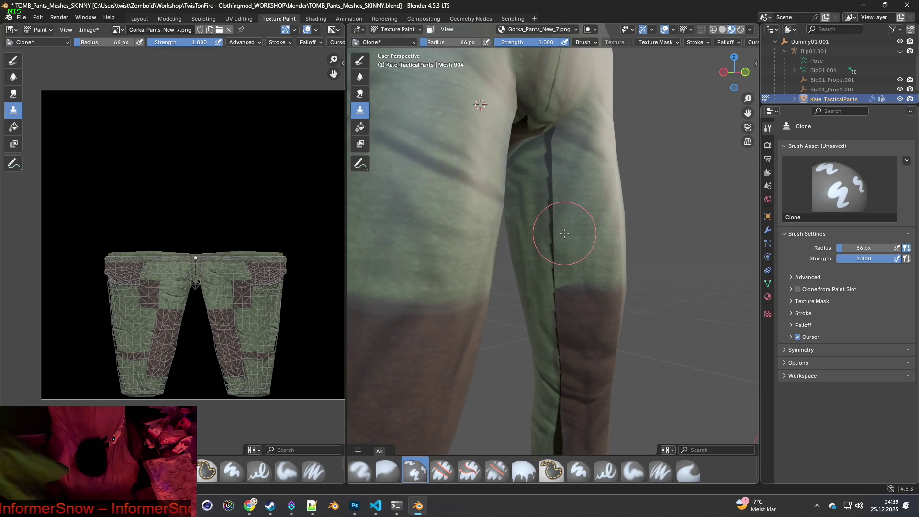
{"action": "scroll", "coordinate": [564, 267], "scroll_direction": "up", "scroll_amount": 2}
{"action": "scroll", "coordinate": [556, 279], "scroll_direction": "up", "scroll_amount": 1}
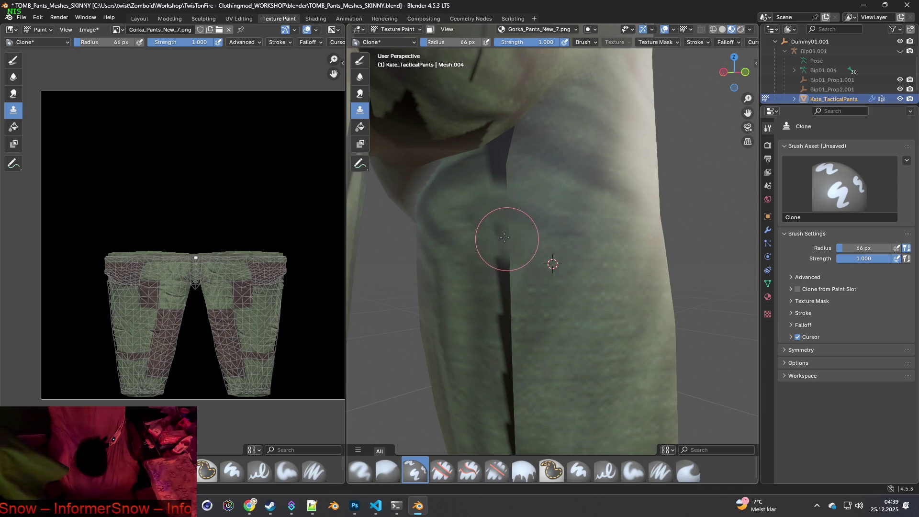
{"action": "left_click", "coordinate": [568, 306], "text": "ctrl"}
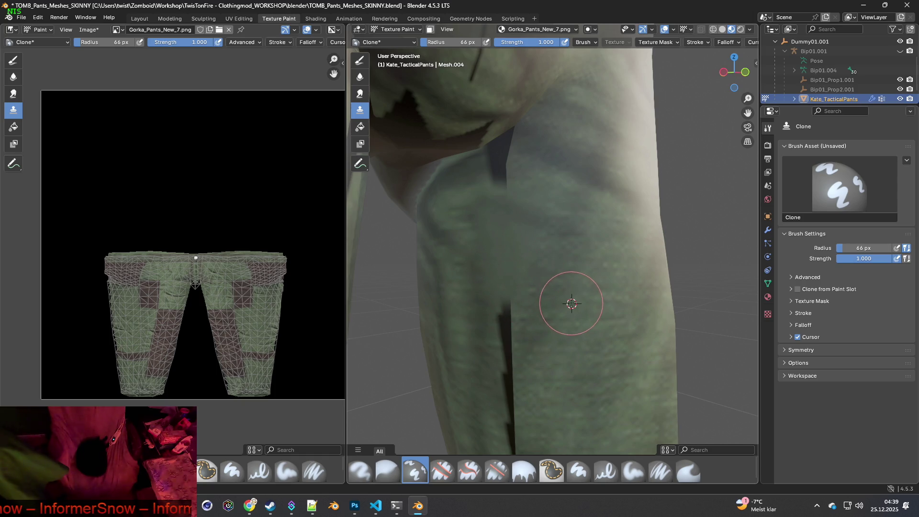
{"action": "mouse_move", "coordinate": [529, 307]}
{"action": "middle_mouse_down"}
{"action": "mouse_move", "coordinate": [558, 328]}
{"action": "mouse_move", "coordinate": [553, 247]}
{"action": "middle_mouse_up"}
{"action": "left_click", "coordinate": [481, 267], "text": "ctrl"}
{"action": "left_click_drag", "start_coordinate": [514, 234], "coordinate": [514, 360]}
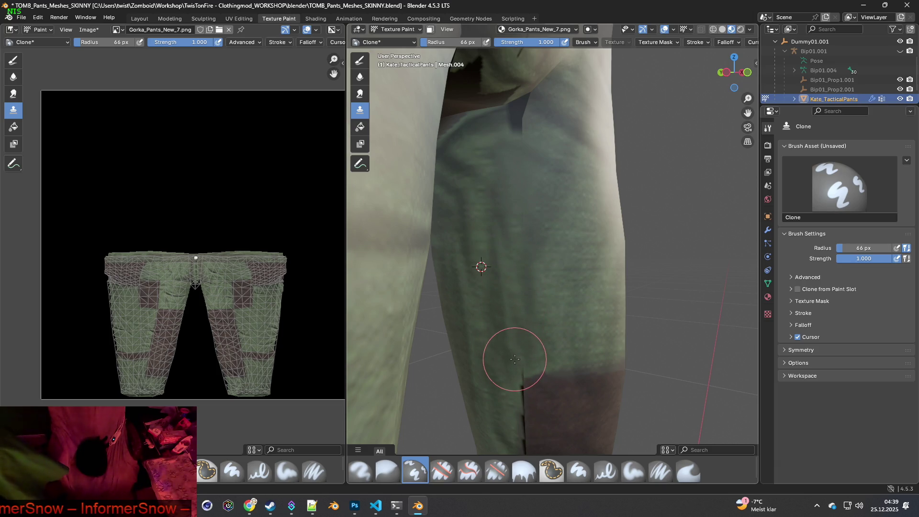
Keep resampling clone sources along the leg and painting over the rest of the seam.
{"action": "scroll", "coordinate": [534, 280], "scroll_direction": "down", "scroll_amount": 1}
{"action": "left_click", "coordinate": [565, 259], "text": "ctrl"}
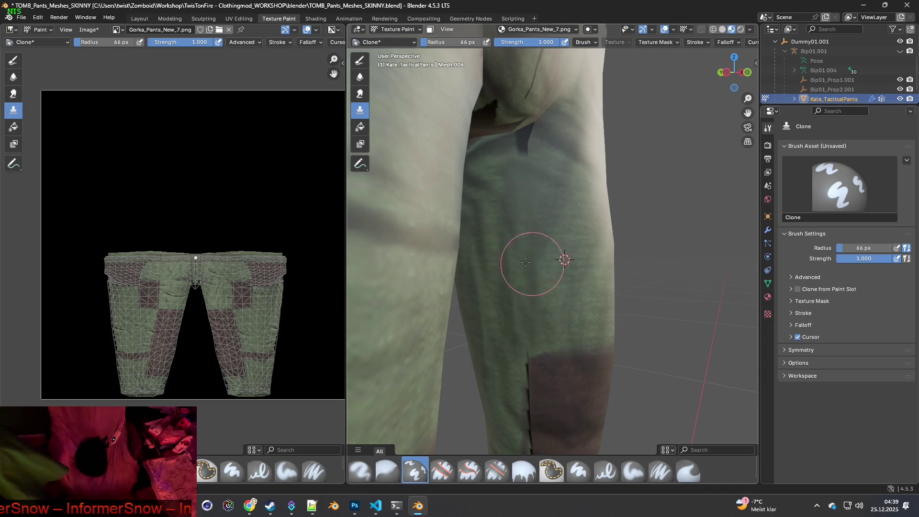
{"action": "mouse_move", "coordinate": [509, 289]}
{"action": "left_mouse_down"}
{"action": "mouse_move", "coordinate": [509, 307]}
{"action": "mouse_move", "coordinate": [519, 283]}
{"action": "mouse_move", "coordinate": [507, 283]}
{"action": "mouse_move", "coordinate": [490, 253]}
{"action": "mouse_move", "coordinate": [492, 311]}
{"action": "mouse_move", "coordinate": [517, 304]}
{"action": "mouse_move", "coordinate": [518, 273]}
{"action": "mouse_move", "coordinate": [504, 352]}
{"action": "mouse_move", "coordinate": [537, 314]}
{"action": "mouse_move", "coordinate": [534, 242]}
{"action": "mouse_move", "coordinate": [518, 205]}
{"action": "mouse_move", "coordinate": [495, 193]}
{"action": "left_mouse_up"}
{"action": "left_click", "coordinate": [492, 231], "text": "ctrl"}
{"action": "left_click", "coordinate": [487, 187], "text": "ctrl"}
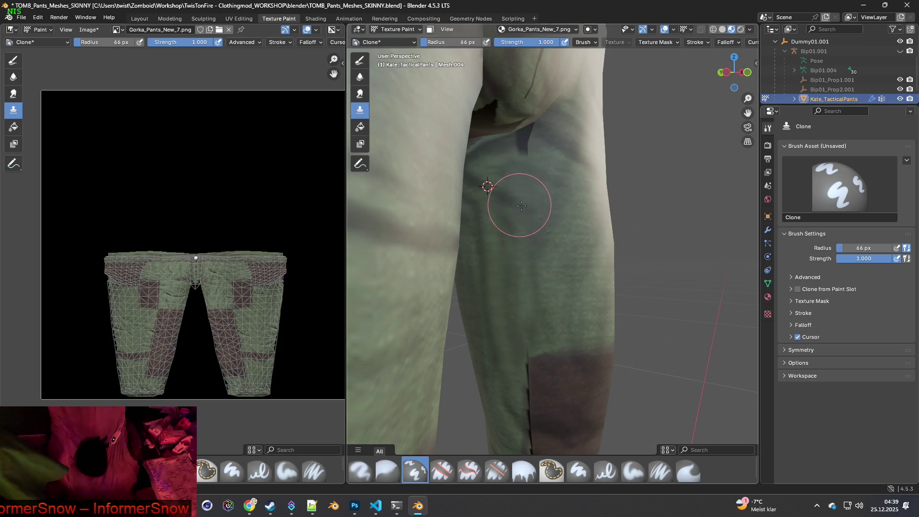
{"action": "left_click", "coordinate": [563, 224], "text": "ctrl"}
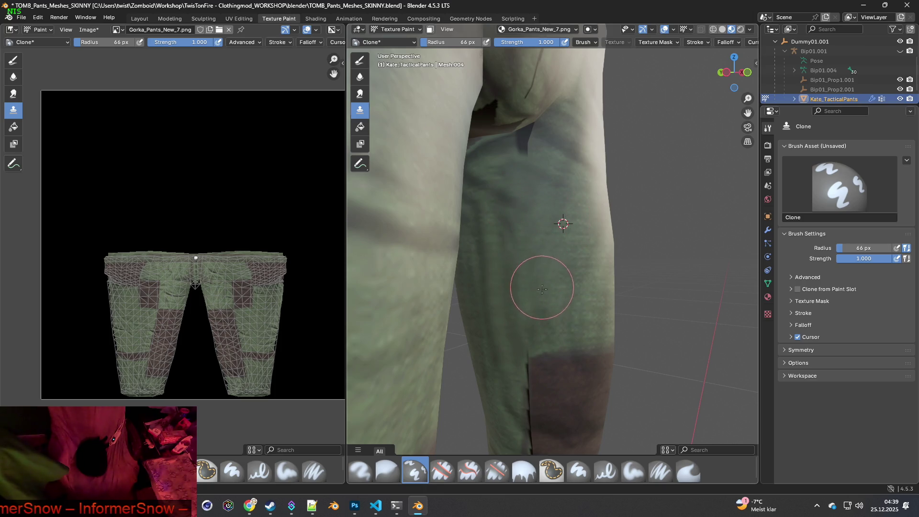
{"action": "middle_click_drag", "start_coordinate": [550, 263], "coordinate": [543, 233]}
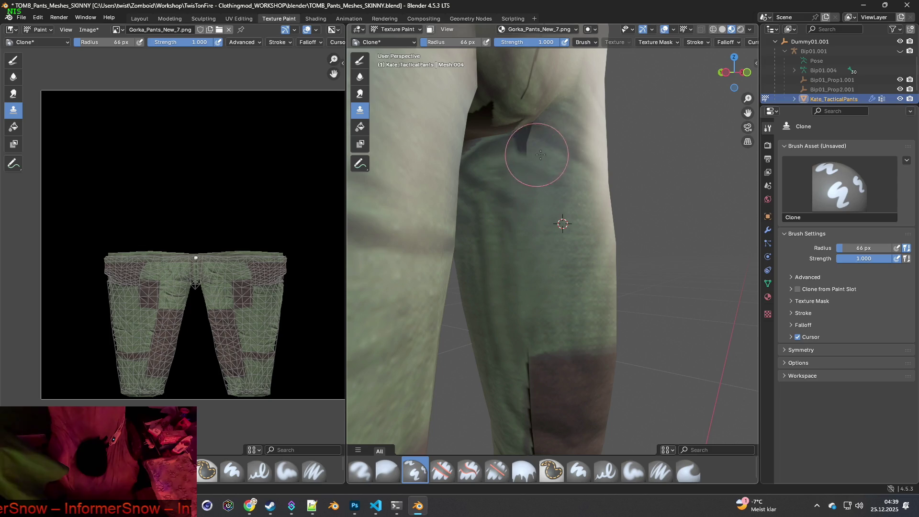
Clone texture over the dark crotch fold, then view the crotch from below.
{"action": "left_click", "coordinate": [565, 147], "text": "ctrl"}
{"action": "mouse_move", "coordinate": [542, 139]}
{"action": "left_mouse_down"}
{"action": "mouse_move", "coordinate": [529, 134]}
{"action": "mouse_move", "coordinate": [547, 149]}
{"action": "left_mouse_up"}
{"action": "left_click", "coordinate": [558, 163], "text": "ctrl"}
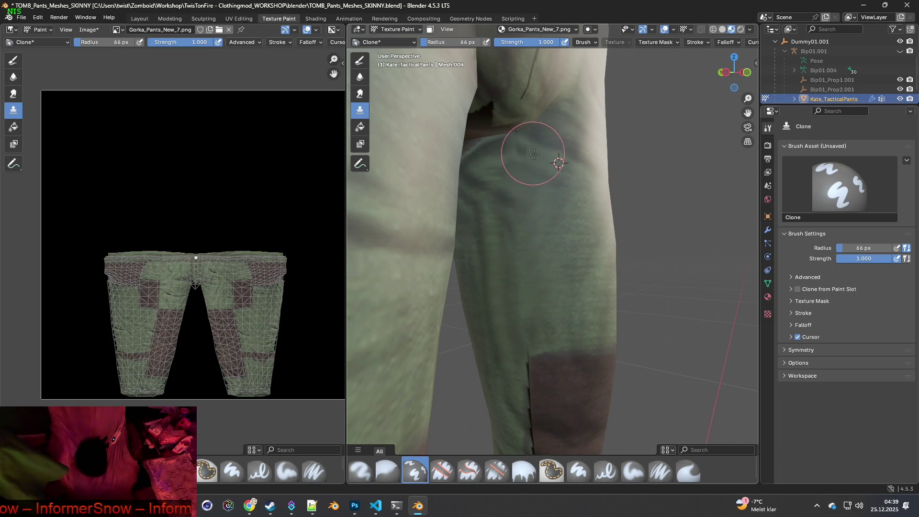
{"action": "mouse_move", "coordinate": [550, 218]}
{"action": "middle_mouse_down"}
{"action": "mouse_move", "coordinate": [504, 182]}
{"action": "mouse_move", "coordinate": [563, 333]}
{"action": "middle_mouse_up"}
{"action": "scroll", "coordinate": [560, 254], "scroll_direction": "up", "scroll_amount": 2}
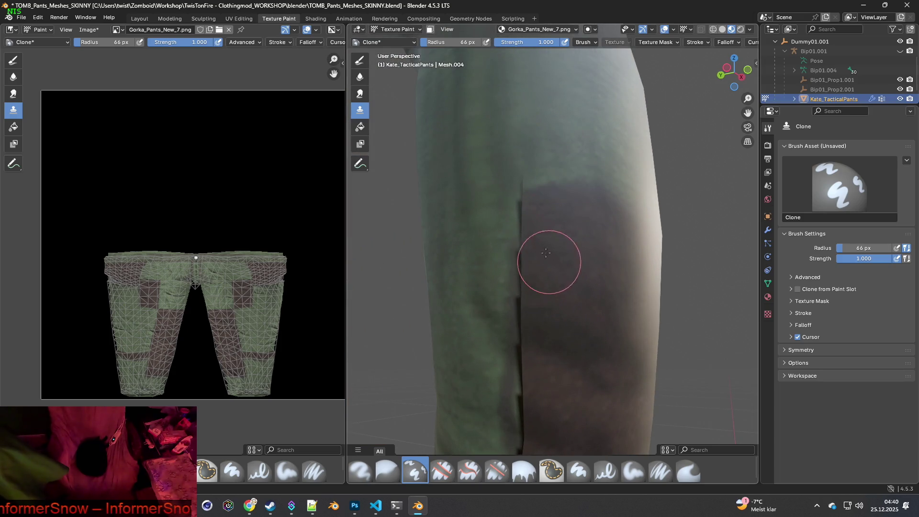
Clone over the upper part of the lower-leg seam and further down the leg.
{"action": "left_click", "coordinate": [471, 217], "text": "ctrl"}
{"action": "mouse_move", "coordinate": [513, 200]}
{"action": "left_mouse_down"}
{"action": "mouse_move", "coordinate": [503, 195]}
{"action": "mouse_move", "coordinate": [537, 206]}
{"action": "mouse_move", "coordinate": [537, 360]}
{"action": "left_mouse_up"}
{"action": "left_click", "coordinate": [560, 224], "text": "ctrl"}
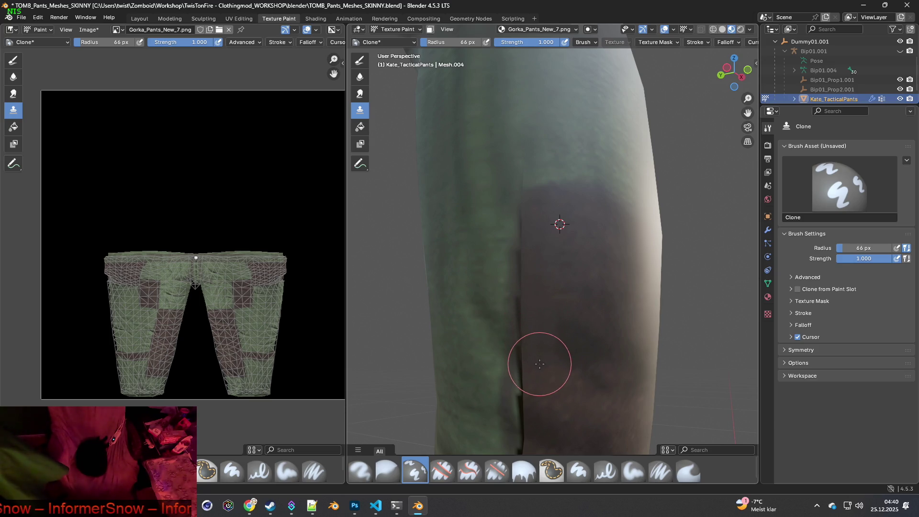
{"action": "middle_click_drag", "start_coordinate": [540, 359], "coordinate": [550, 271], "text": "shift"}
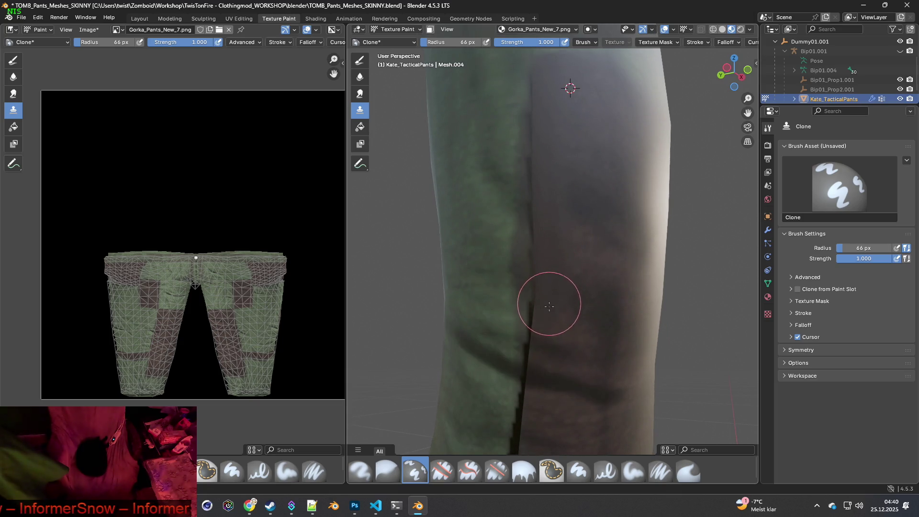
{"action": "left_click", "coordinate": [556, 382], "text": "ctrl"}
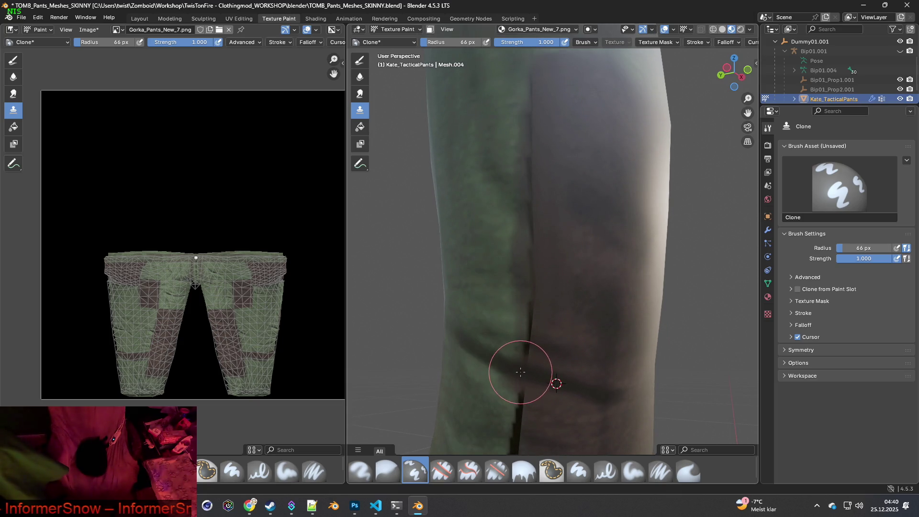
{"action": "left_click", "coordinate": [491, 303], "text": "ctrl"}
{"action": "mouse_move", "coordinate": [523, 318]}
{"action": "left_mouse_down"}
{"action": "mouse_move", "coordinate": [525, 348]}
{"action": "mouse_move", "coordinate": [521, 223]}
{"action": "left_mouse_up"}
Resample clone sources higher on the leg and turn the view toward the front crotch.
{"action": "left_click", "coordinate": [490, 231], "text": "ctrl"}
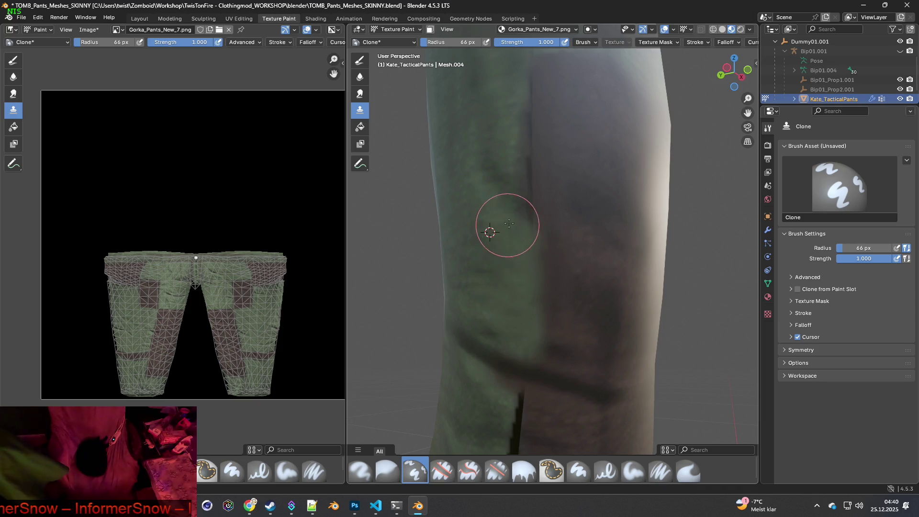
{"action": "middle_click_drag", "start_coordinate": [513, 205], "coordinate": [497, 212]}
{"action": "left_click", "coordinate": [497, 212], "text": "ctrl"}
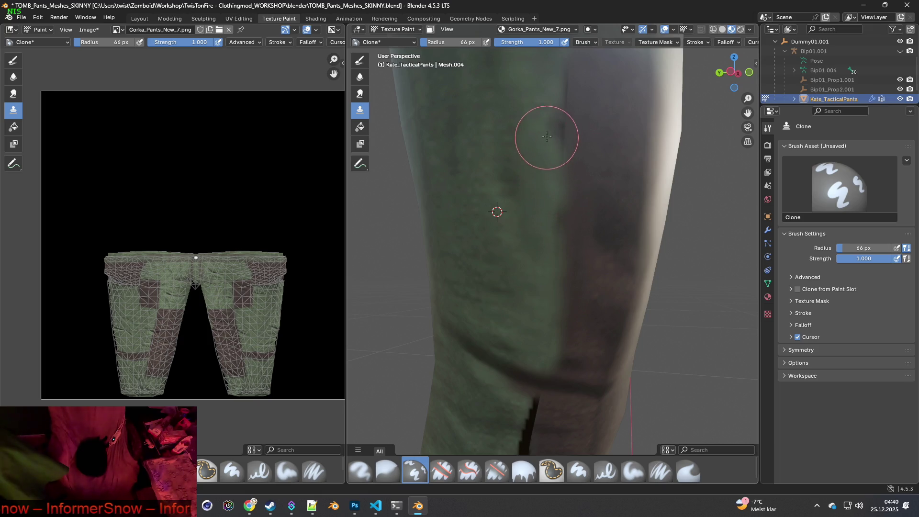
{"action": "left_click", "coordinate": [503, 152], "text": "ctrl"}
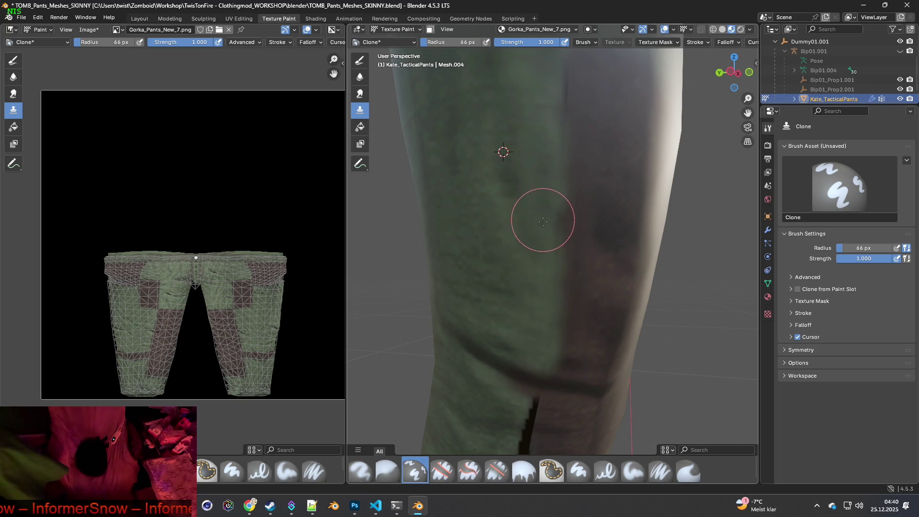
{"action": "middle_click_drag", "start_coordinate": [549, 237], "coordinate": [545, 331], "text": "shift"}
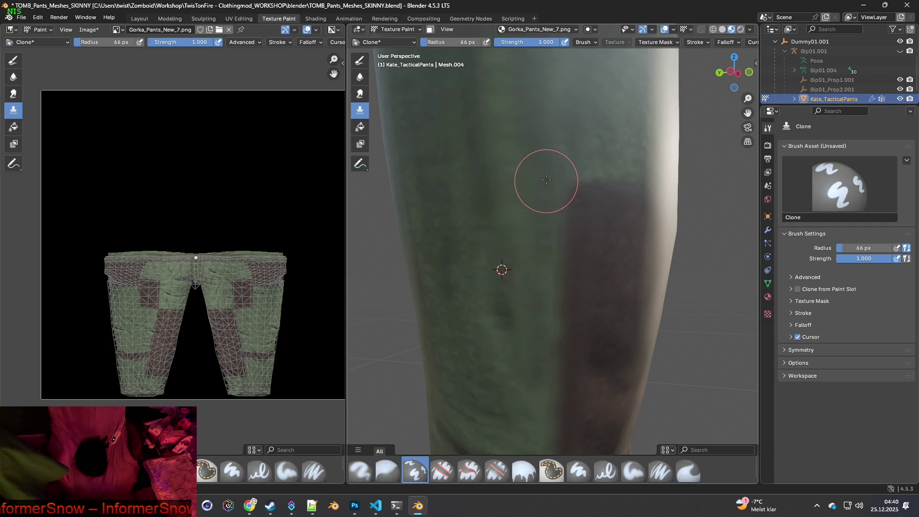
{"action": "mouse_move", "coordinate": [540, 314]}
{"action": "middle_mouse_down"}
{"action": "mouse_move", "coordinate": [564, 334]}
{"action": "mouse_move", "coordinate": [549, 284]}
{"action": "mouse_move", "coordinate": [492, 180]}
{"action": "mouse_move", "coordinate": [484, 186]}
{"action": "mouse_move", "coordinate": [550, 324]}
{"action": "mouse_move", "coordinate": [584, 267]}
{"action": "mouse_move", "coordinate": [574, 317]}
{"action": "middle_mouse_up"}
{"action": "mouse_move", "coordinate": [576, 263]}
{"action": "middle_mouse_down"}
{"action": "mouse_move", "coordinate": [581, 256]}
{"action": "mouse_move", "coordinate": [574, 287]}
{"action": "mouse_move", "coordinate": [540, 273]}
{"action": "middle_mouse_up"}
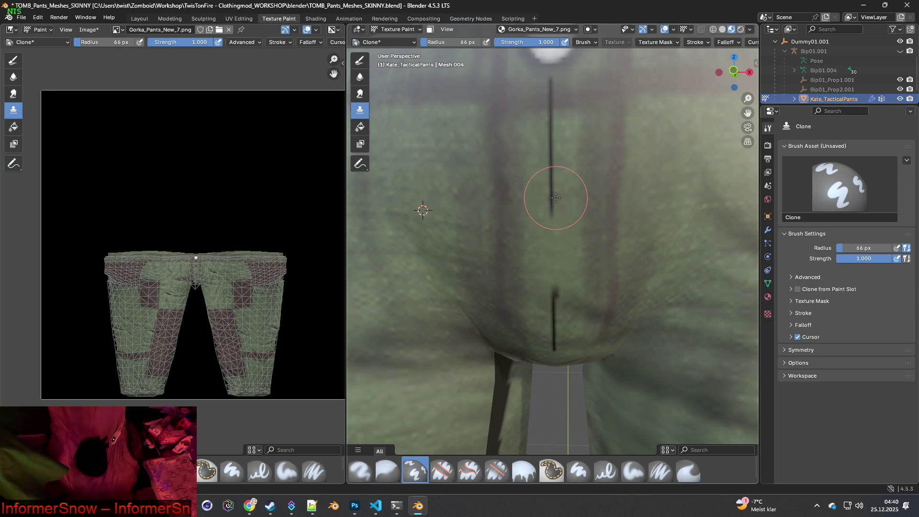
Clone over the front seam line below the waist button and its lower end.
{"action": "left_click_drag", "start_coordinate": [553, 176], "coordinate": [553, 133]}
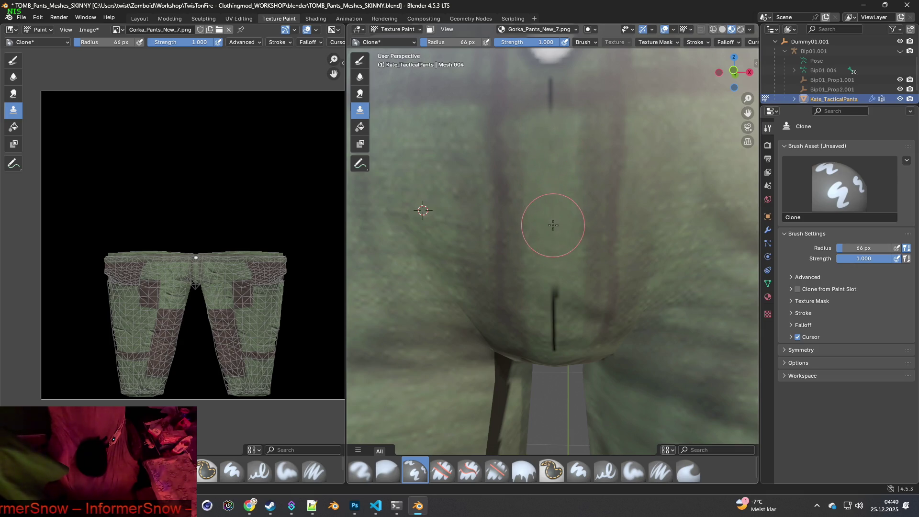
{"action": "middle_click_drag", "start_coordinate": [575, 316], "coordinate": [573, 289]}
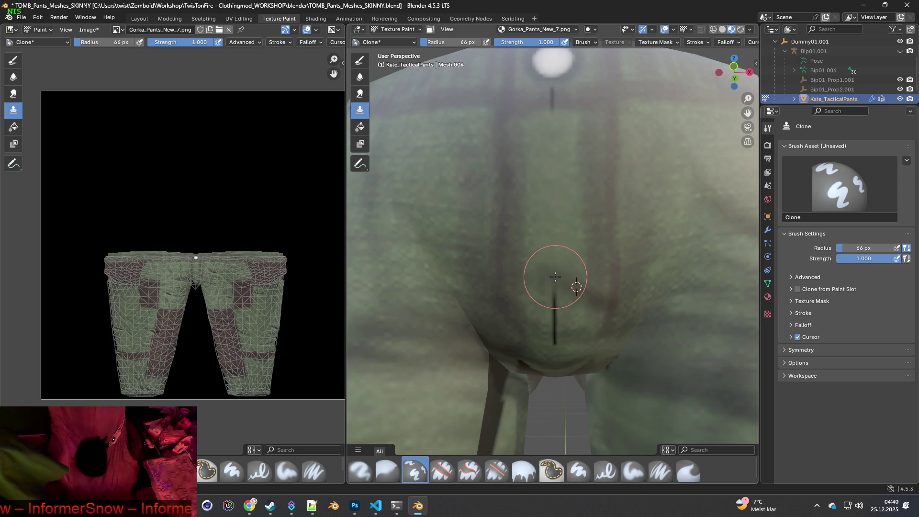
{"action": "left_click", "coordinate": [552, 229], "text": "ctrl"}
{"action": "left_click_drag", "start_coordinate": [558, 298], "coordinate": [555, 336]}
Reposition clone sources beside the seam, near the waist and below the button.
{"action": "left_click", "coordinate": [454, 253], "text": "ctrl"}
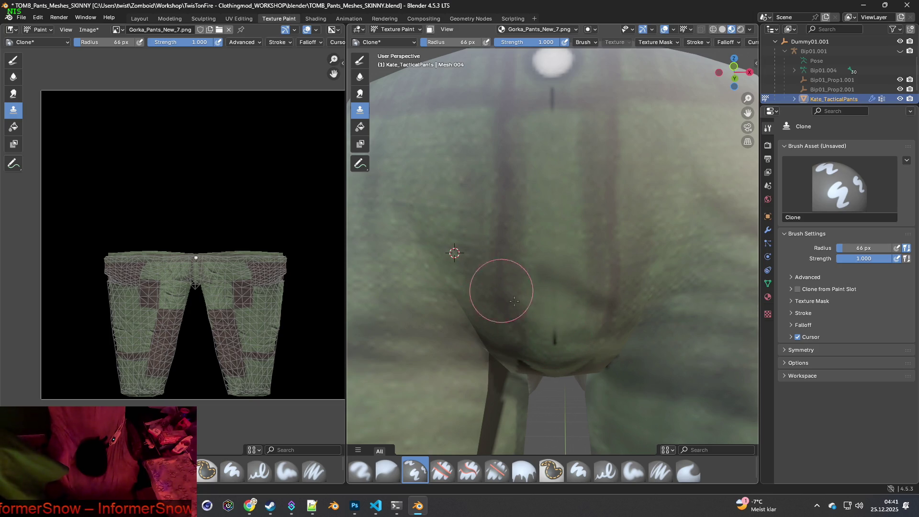
{"action": "middle_click_drag", "start_coordinate": [555, 273], "coordinate": [563, 300]}
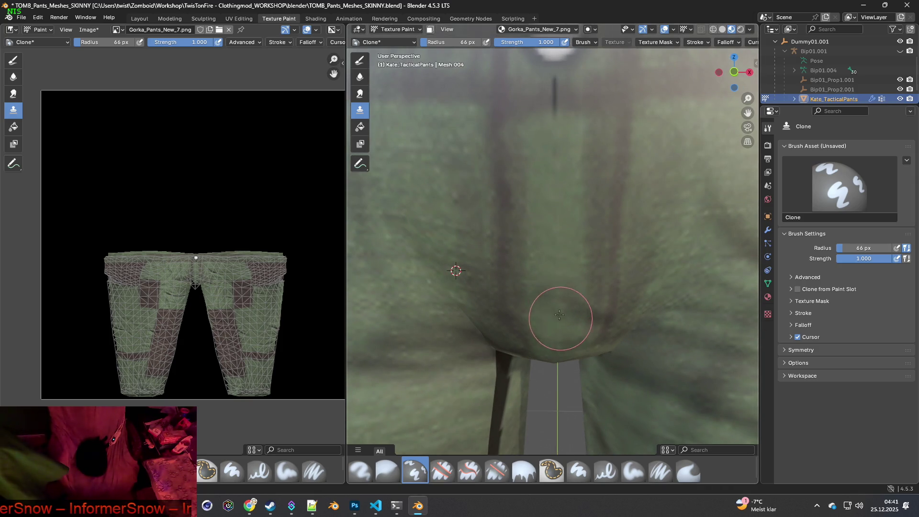
{"action": "left_click", "coordinate": [556, 232], "text": "ctrl"}
{"action": "mouse_move", "coordinate": [554, 159]}
{"action": "middle_mouse_down"}
{"action": "mouse_move", "coordinate": [550, 174]}
{"action": "mouse_move", "coordinate": [574, 156]}
{"action": "middle_mouse_up"}
{"action": "left_click", "coordinate": [581, 137], "text": "ctrl"}
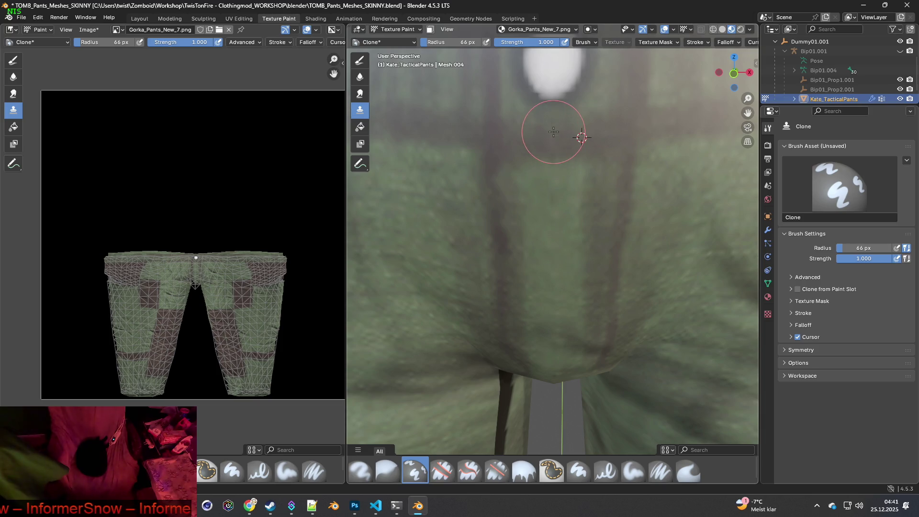
{"action": "left_click", "coordinate": [553, 200], "text": "ctrl"}
{"action": "scroll", "coordinate": [580, 234], "scroll_direction": "down", "scroll_amount": 4}
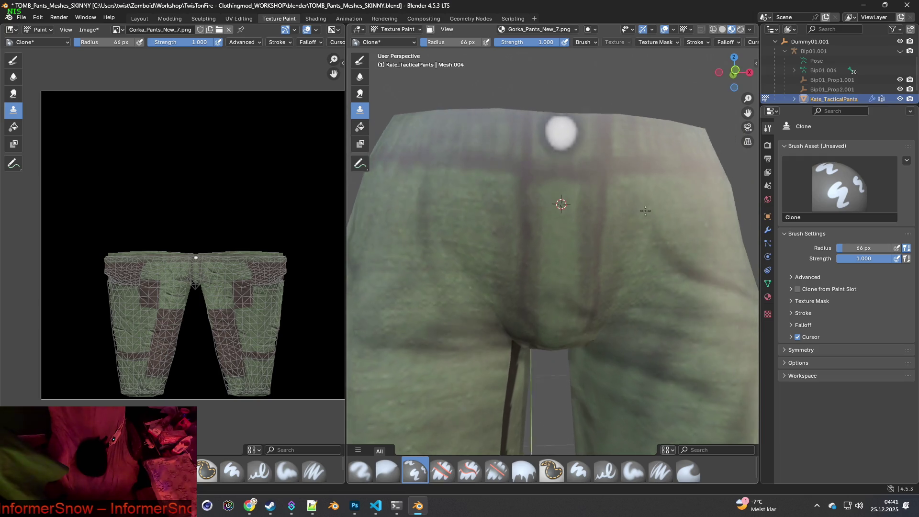
Set a clone source on clean fabric and cover the dark seam strip and fold on the leg.
{"action": "mouse_move", "coordinate": [600, 248]}
{"action": "middle_mouse_down"}
{"action": "mouse_move", "coordinate": [566, 186]}
{"action": "mouse_move", "coordinate": [580, 240]}
{"action": "mouse_move", "coordinate": [519, 257]}
{"action": "middle_mouse_up"}
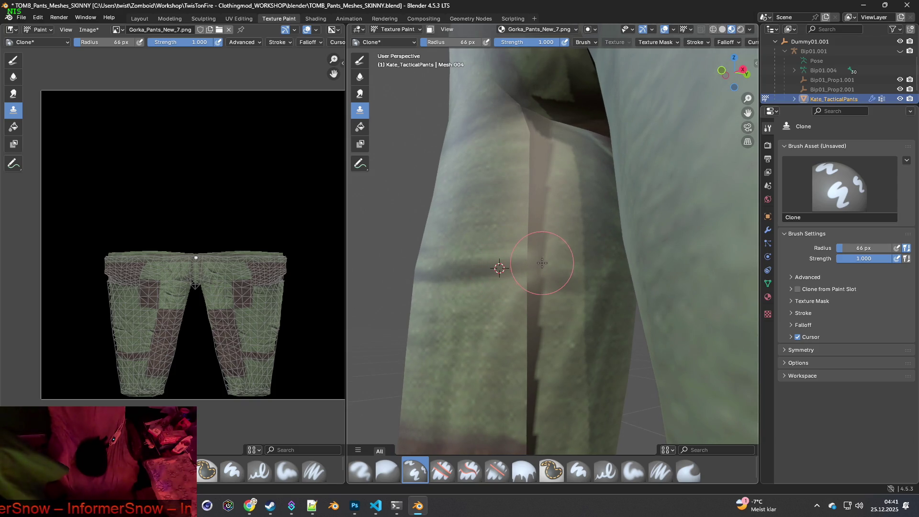
{"action": "left_click", "coordinate": [505, 236], "text": "ctrl"}
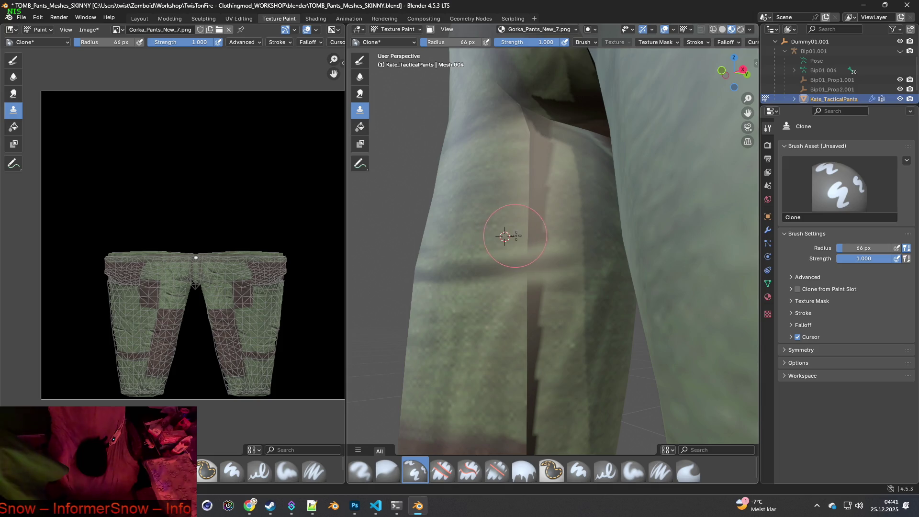
{"action": "left_click_drag", "start_coordinate": [528, 234], "coordinate": [542, 234]}
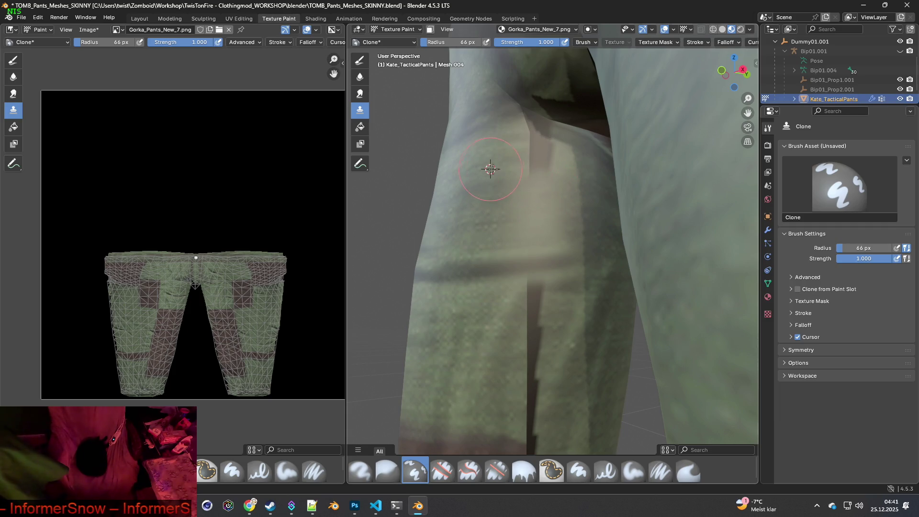
{"action": "mouse_move", "coordinate": [530, 168]}
{"action": "left_mouse_down"}
{"action": "mouse_move", "coordinate": [549, 167]}
{"action": "mouse_move", "coordinate": [540, 142]}
{"action": "mouse_move", "coordinate": [554, 141]}
{"action": "left_mouse_up"}
{"action": "mouse_move", "coordinate": [491, 130]}
{"action": "left_mouse_down"}
{"action": "mouse_move", "coordinate": [544, 113]}
{"action": "mouse_move", "coordinate": [538, 119]}
{"action": "mouse_move", "coordinate": [549, 138]}
{"action": "left_mouse_up"}
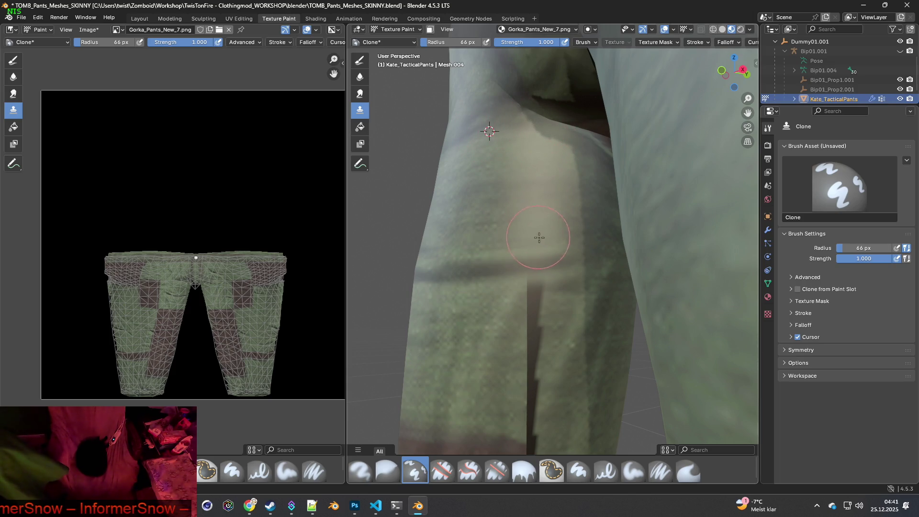
{"action": "scroll", "coordinate": [574, 287], "scroll_direction": "up", "scroll_amount": 8}
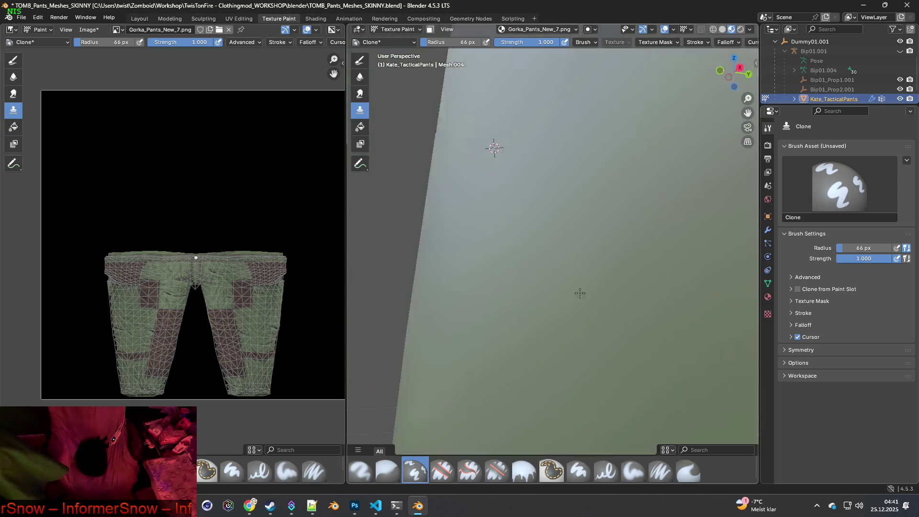
Step the clone source down the leg, painting over the dark crease's top and lower part.
{"action": "scroll", "coordinate": [579, 293], "scroll_direction": "down", "scroll_amount": 8}
{"action": "left_click", "coordinate": [514, 236], "text": "ctrl"}
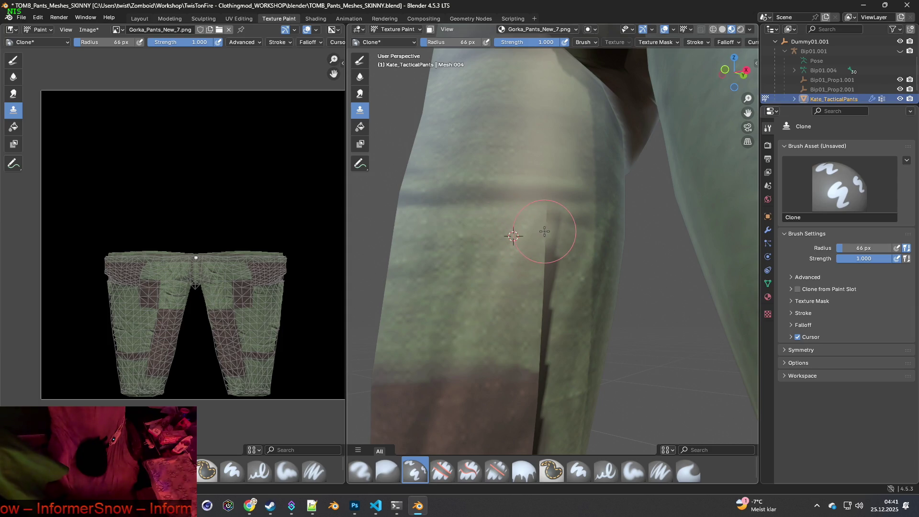
{"action": "left_click_drag", "start_coordinate": [551, 225], "coordinate": [549, 222]}
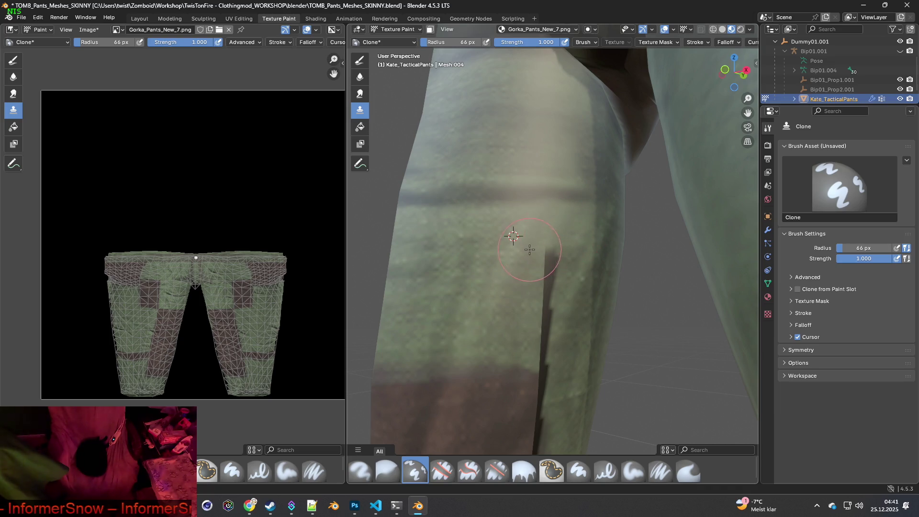
{"action": "left_click", "coordinate": [515, 286], "text": "ctrl"}
{"action": "left_click", "coordinate": [513, 312], "text": "ctrl"}
{"action": "left_click", "coordinate": [560, 307]}
{"action": "left_click", "coordinate": [505, 338], "text": "ctrl"}
{"action": "left_click_drag", "start_coordinate": [543, 338], "coordinate": [559, 349]}
{"action": "scroll", "coordinate": [541, 329], "scroll_direction": "down", "scroll_amount": 4}
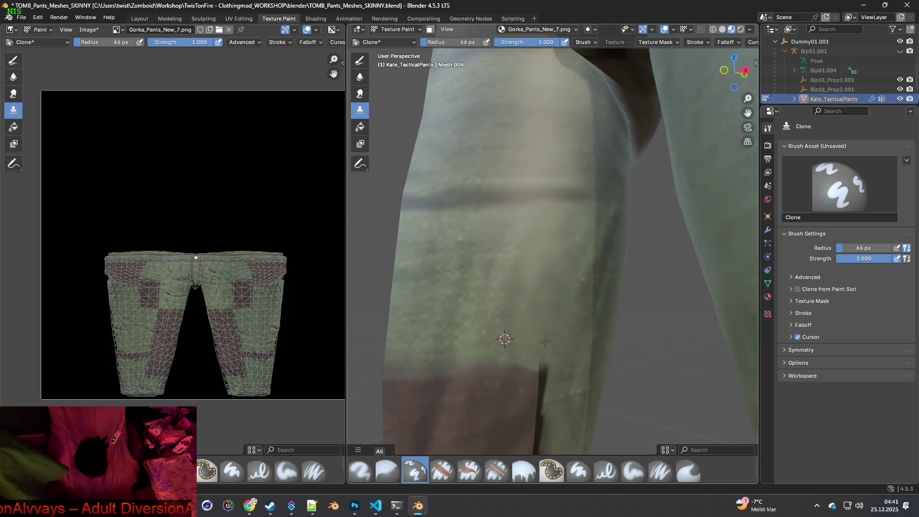
Re-place the clone source and lighten the dark vertical stripe with cloned fabric.
{"action": "mouse_move", "coordinate": [529, 328]}
{"action": "middle_mouse_down"}
{"action": "mouse_move", "coordinate": [592, 345]}
{"action": "mouse_move", "coordinate": [550, 283]}
{"action": "mouse_move", "coordinate": [493, 294]}
{"action": "mouse_move", "coordinate": [493, 317]}
{"action": "middle_mouse_up"}
{"action": "scroll", "coordinate": [555, 294], "scroll_direction": "up", "scroll_amount": 3}
{"action": "left_click", "coordinate": [500, 318], "text": "ctrl"}
{"action": "mouse_move", "coordinate": [465, 306]}
{"action": "left_mouse_down"}
{"action": "mouse_move", "coordinate": [453, 373]}
{"action": "mouse_move", "coordinate": [463, 313]}
{"action": "left_mouse_up"}
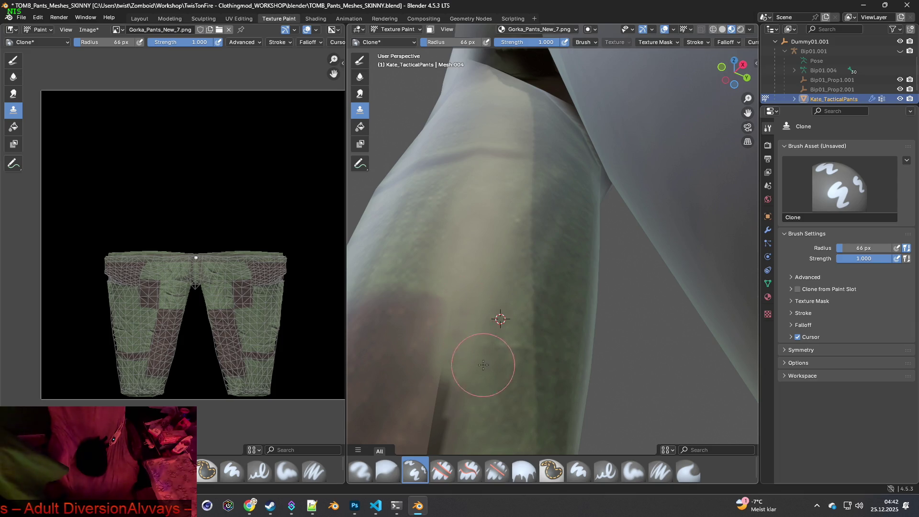
{"action": "middle_click_drag", "start_coordinate": [483, 365], "coordinate": [505, 247], "text": "shift"}
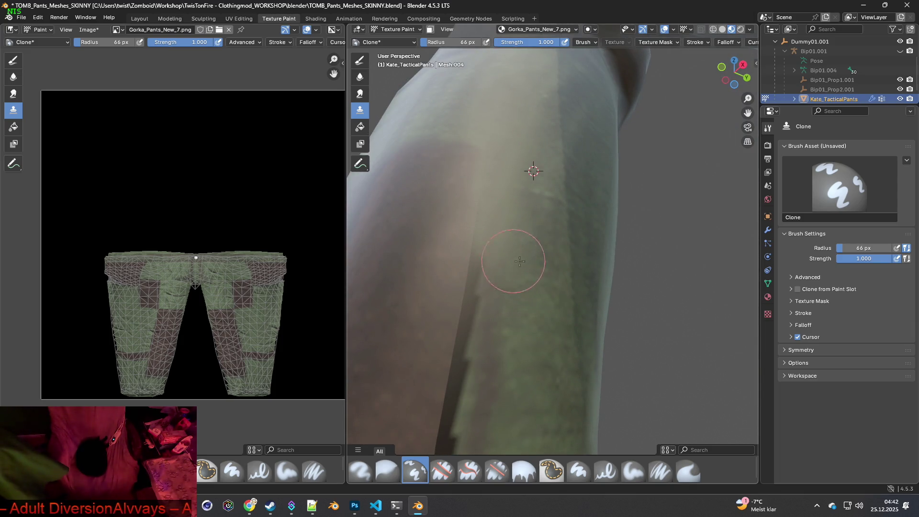
{"action": "left_click_drag", "start_coordinate": [481, 274], "coordinate": [484, 276]}
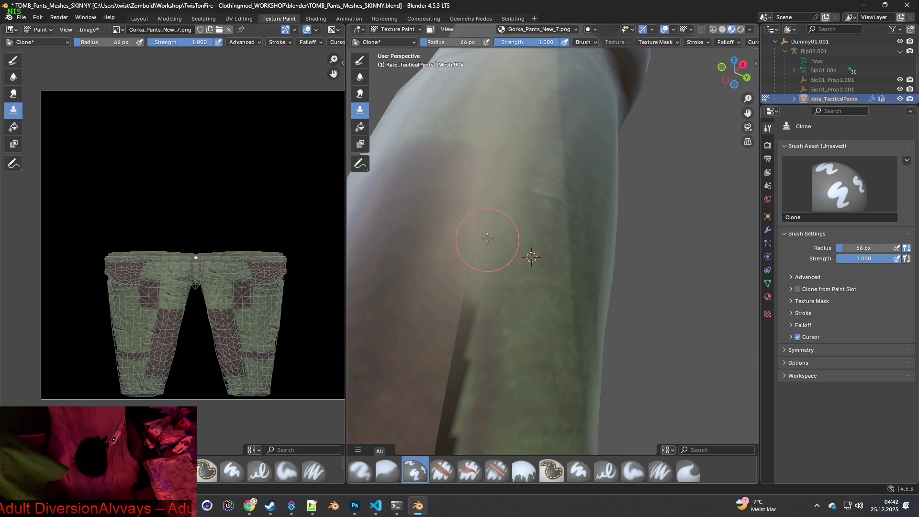
Clone over the stripe's top and further down, resampling sources beside it.
{"action": "mouse_move", "coordinate": [509, 249]}
{"action": "middle_mouse_down"}
{"action": "mouse_move", "coordinate": [525, 359]}
{"action": "mouse_move", "coordinate": [544, 272]}
{"action": "middle_mouse_up"}
{"action": "left_click", "coordinate": [551, 235], "text": "ctrl"}
{"action": "mouse_move", "coordinate": [550, 236]}
{"action": "left_mouse_down"}
{"action": "mouse_move", "coordinate": [521, 225]}
{"action": "mouse_move", "coordinate": [519, 240]}
{"action": "mouse_move", "coordinate": [519, 219]}
{"action": "mouse_move", "coordinate": [513, 283]}
{"action": "mouse_move", "coordinate": [529, 323]}
{"action": "left_mouse_up"}
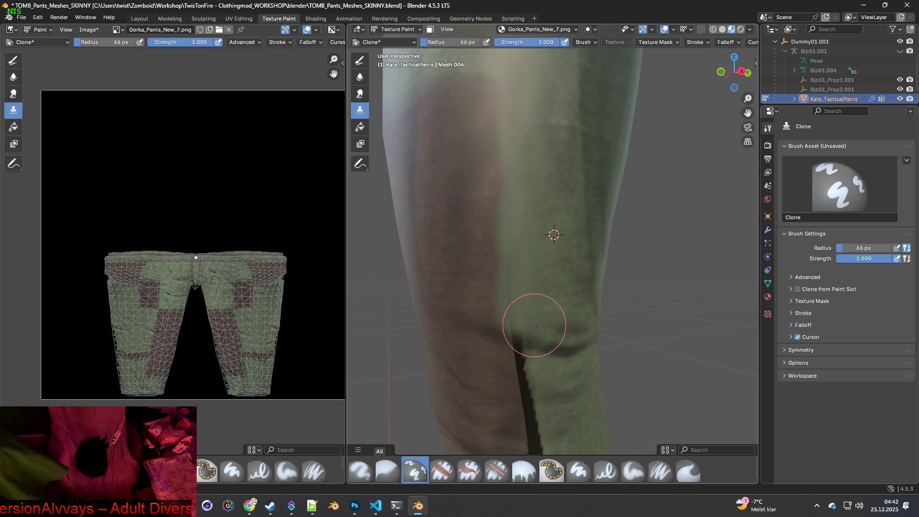
{"action": "middle_click_drag", "start_coordinate": [530, 322], "coordinate": [550, 320]}
{"action": "left_click", "coordinate": [489, 312], "text": "ctrl"}
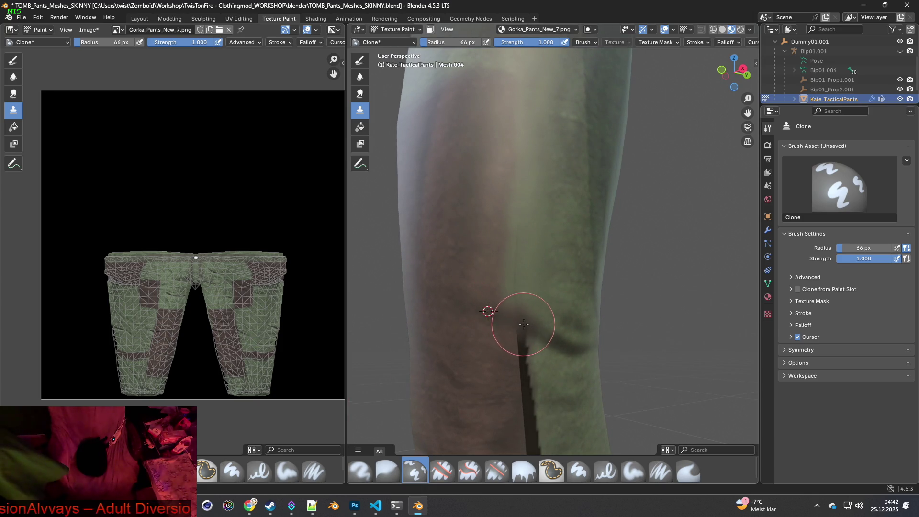
{"action": "left_click", "coordinate": [569, 288], "text": "ctrl"}
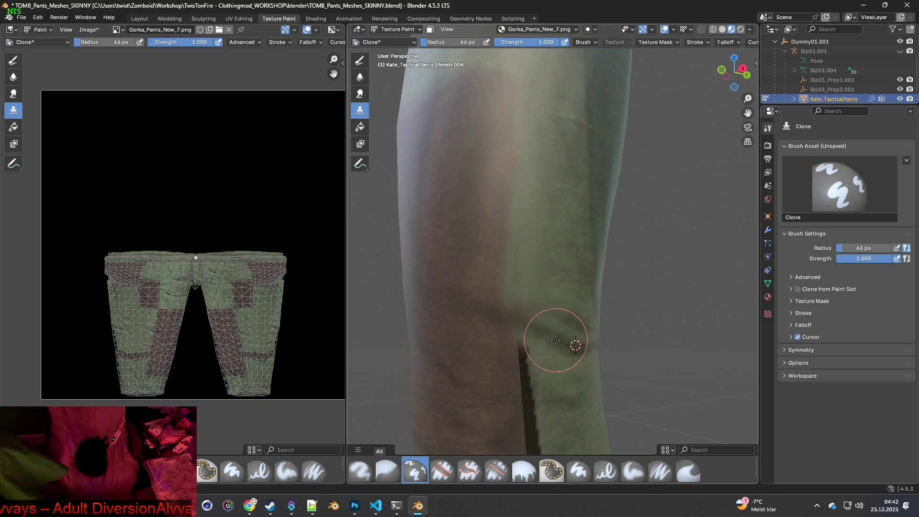
{"action": "left_click", "coordinate": [42, 17]}
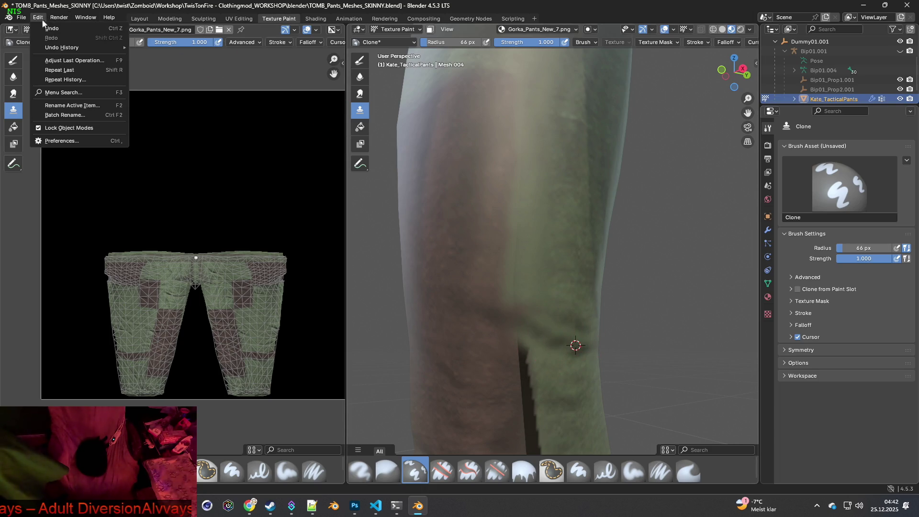
Bring the lower leg into view and clone green texture over its dark stripe.
{"action": "scroll", "coordinate": [583, 345], "scroll_direction": "up", "scroll_amount": 1}
{"action": "middle_click_drag", "start_coordinate": [583, 344], "coordinate": [547, 332]}
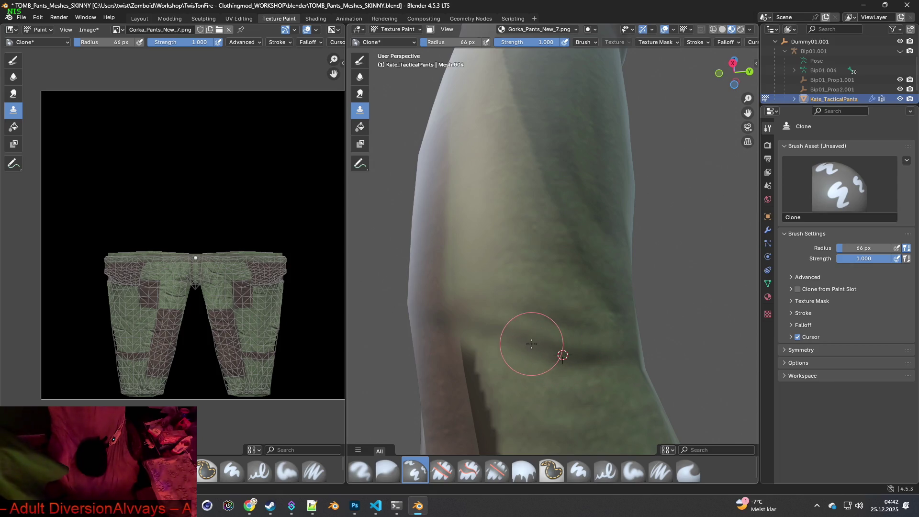
{"action": "middle_click_drag", "start_coordinate": [467, 321], "coordinate": [492, 326]}
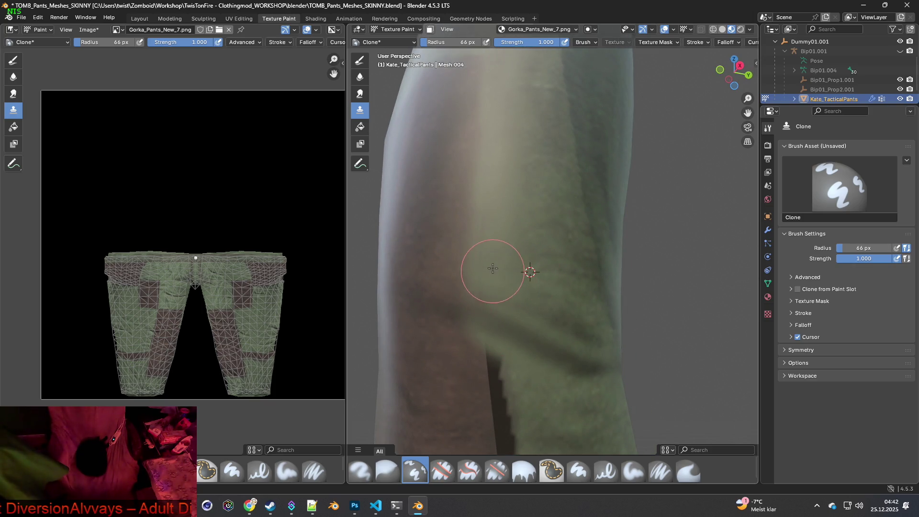
{"action": "middle_click_drag", "start_coordinate": [539, 318], "coordinate": [597, 344]}
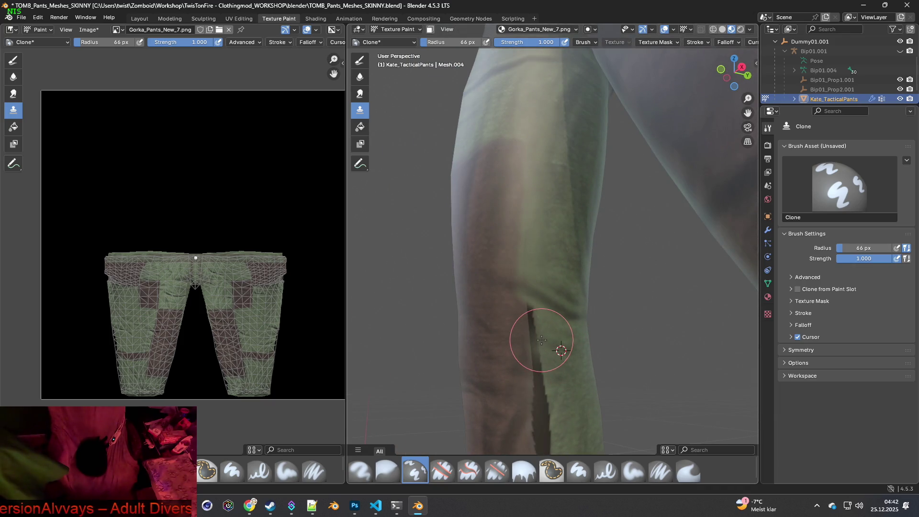
{"action": "middle_click_drag", "start_coordinate": [573, 363], "coordinate": [560, 341], "text": "shift"}
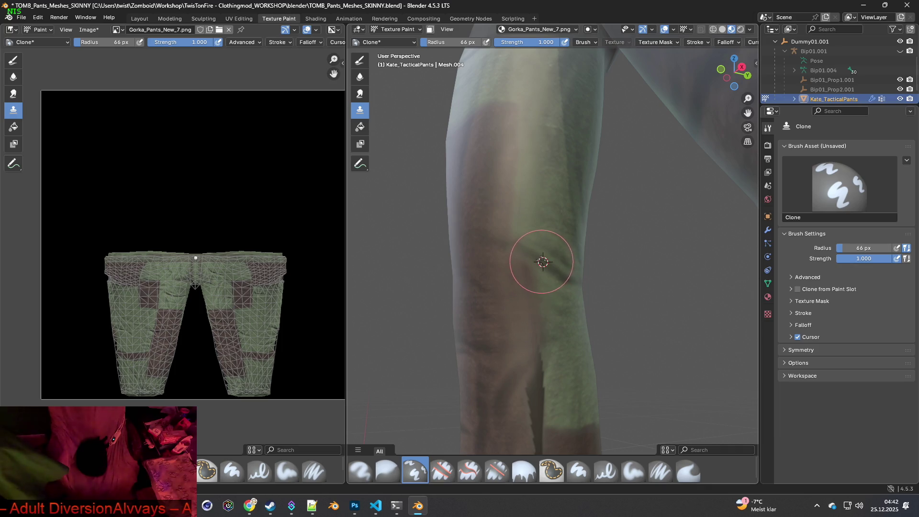
{"action": "scroll", "coordinate": [543, 262], "scroll_direction": "up", "scroll_amount": 3}
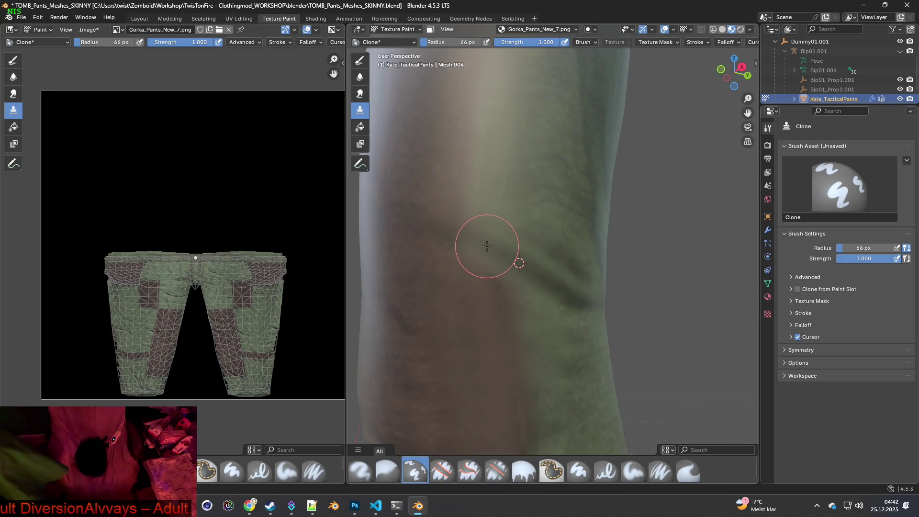
{"action": "scroll", "coordinate": [547, 351], "scroll_direction": "down", "scroll_amount": 1}
{"action": "mouse_move", "coordinate": [547, 351]}
{"action": "middle_mouse_down"}
{"action": "mouse_move", "coordinate": [572, 283]}
{"action": "mouse_move", "coordinate": [562, 375]}
{"action": "mouse_move", "coordinate": [568, 273]}
{"action": "mouse_move", "coordinate": [532, 337]}
{"action": "middle_mouse_up"}
{"action": "left_click_drag", "start_coordinate": [468, 352], "coordinate": [497, 357]}
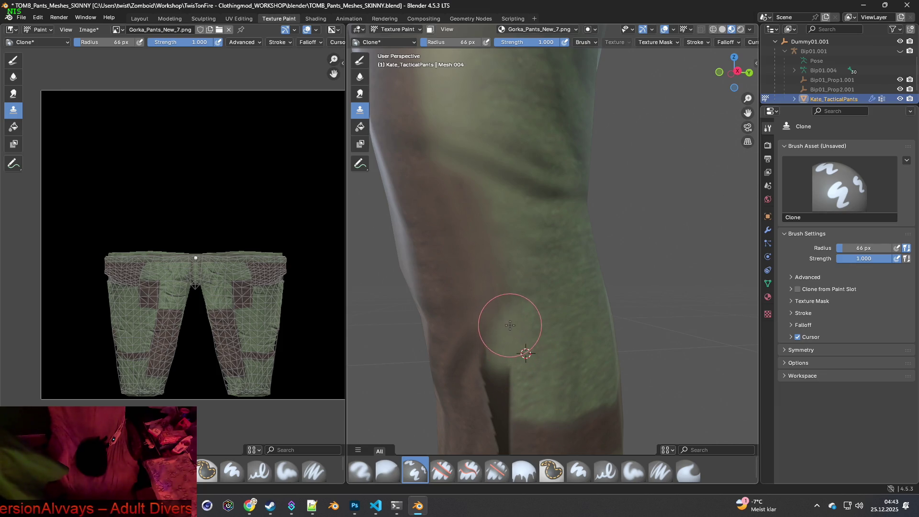
{"action": "left_click", "coordinate": [529, 385], "text": "ctrl"}
{"action": "mouse_move", "coordinate": [527, 380]}
{"action": "left_mouse_down"}
{"action": "mouse_move", "coordinate": [507, 390]}
{"action": "mouse_move", "coordinate": [506, 400]}
{"action": "mouse_move", "coordinate": [493, 365]}
{"action": "left_mouse_up"}
Orbit and pan to inspect the bottom edge of the pants leg.
{"action": "middle_click_drag", "start_coordinate": [496, 361], "coordinate": [558, 334]}
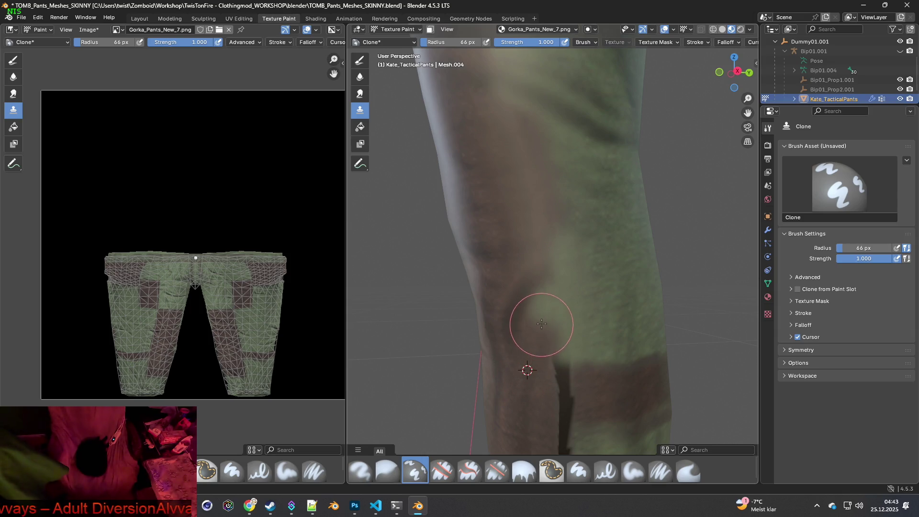
{"action": "middle_click_drag", "start_coordinate": [544, 359], "coordinate": [554, 292]}
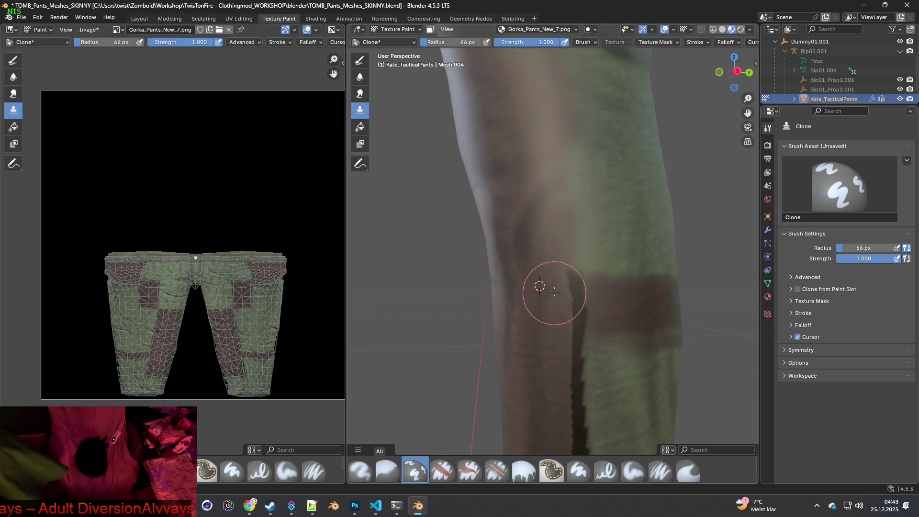
{"action": "middle_click_drag", "start_coordinate": [617, 309], "coordinate": [606, 304]}
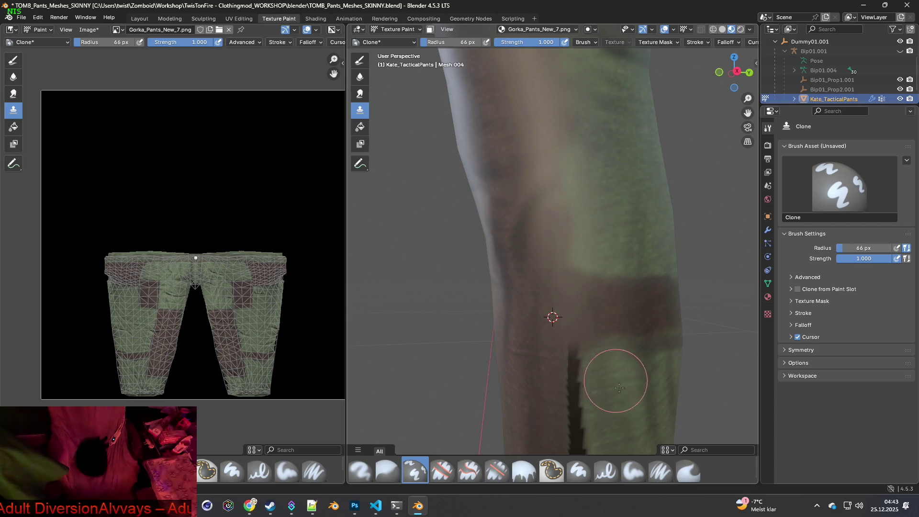
{"action": "middle_click_drag", "start_coordinate": [616, 382], "coordinate": [583, 296], "text": "shift"}
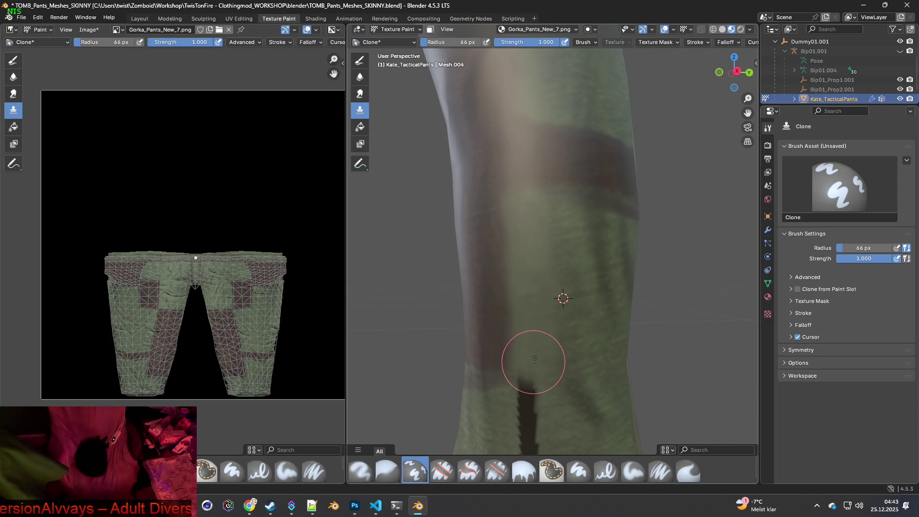
{"action": "middle_click_drag", "start_coordinate": [570, 373], "coordinate": [551, 292], "text": "shift"}
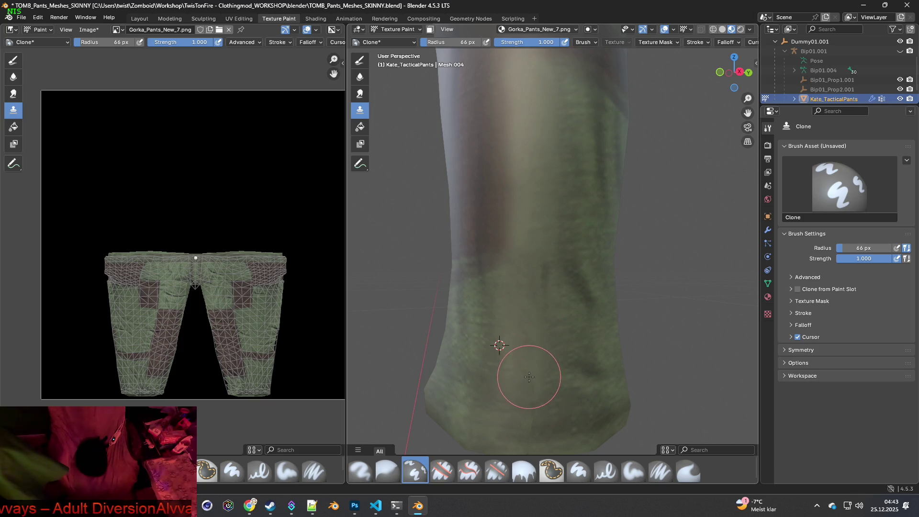
{"action": "mouse_move", "coordinate": [553, 329]}
{"action": "middle_mouse_down"}
{"action": "mouse_move", "coordinate": [594, 329]}
{"action": "mouse_move", "coordinate": [591, 338]}
{"action": "mouse_move", "coordinate": [594, 317]}
{"action": "mouse_move", "coordinate": [578, 316]}
{"action": "mouse_move", "coordinate": [592, 294]}
{"action": "middle_mouse_up"}
Clone green fabric from beside the seam over the dark gap on the lower pant leg.
{"action": "scroll", "coordinate": [578, 316], "scroll_direction": "up", "scroll_amount": 5}
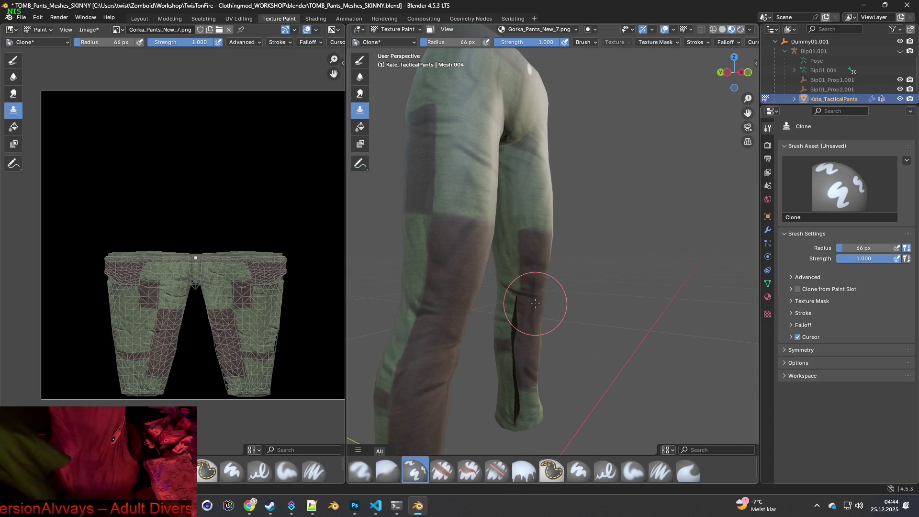
{"action": "scroll", "coordinate": [536, 311], "scroll_direction": "up", "scroll_amount": 4}
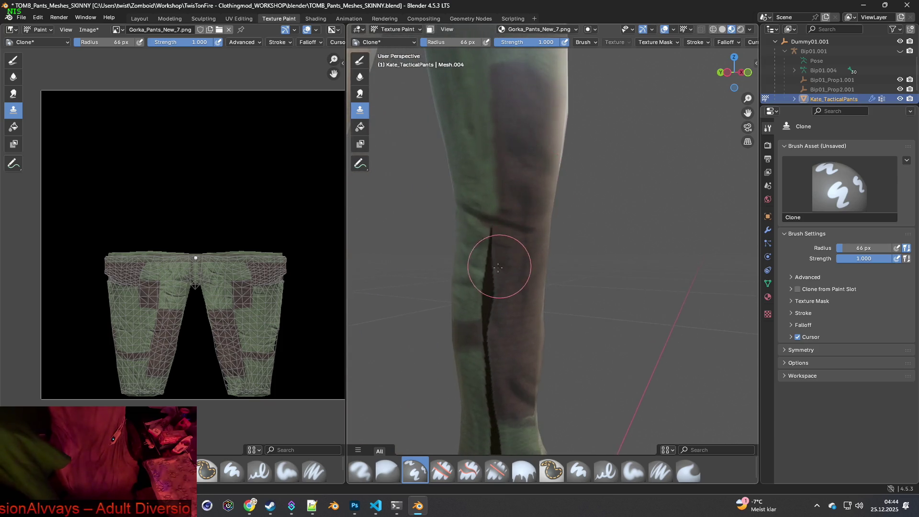
{"action": "scroll", "coordinate": [498, 267], "scroll_direction": "up", "scroll_amount": 5}
{"action": "mouse_move", "coordinate": [471, 288]}
{"action": "middle_mouse_down"}
{"action": "mouse_move", "coordinate": [450, 304]}
{"action": "mouse_move", "coordinate": [453, 282]}
{"action": "mouse_move", "coordinate": [513, 262]}
{"action": "middle_mouse_up"}
{"action": "left_click", "coordinate": [455, 205], "text": "ctrl"}
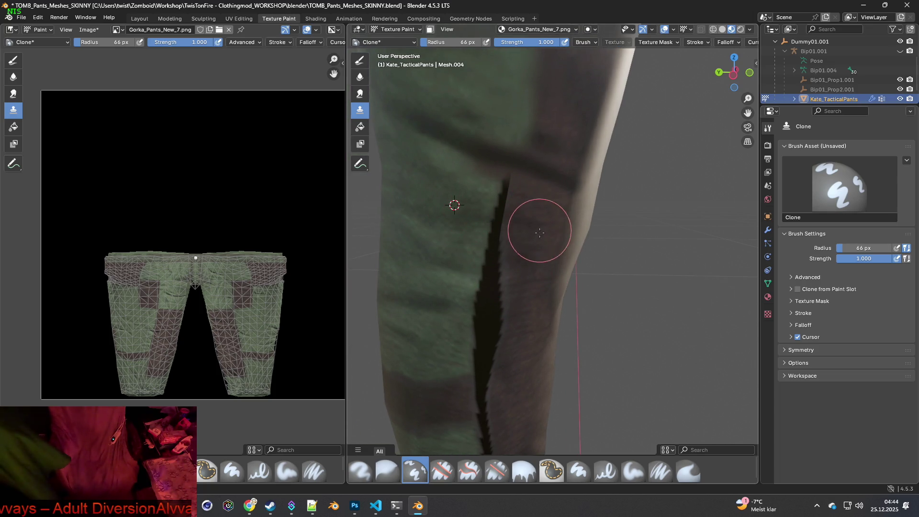
{"action": "left_click", "coordinate": [527, 323], "text": "ctrl"}
{"action": "mouse_move", "coordinate": [516, 322]}
{"action": "left_mouse_down"}
{"action": "mouse_move", "coordinate": [503, 324]}
{"action": "mouse_move", "coordinate": [497, 300]}
{"action": "mouse_move", "coordinate": [517, 195]}
{"action": "left_mouse_up"}
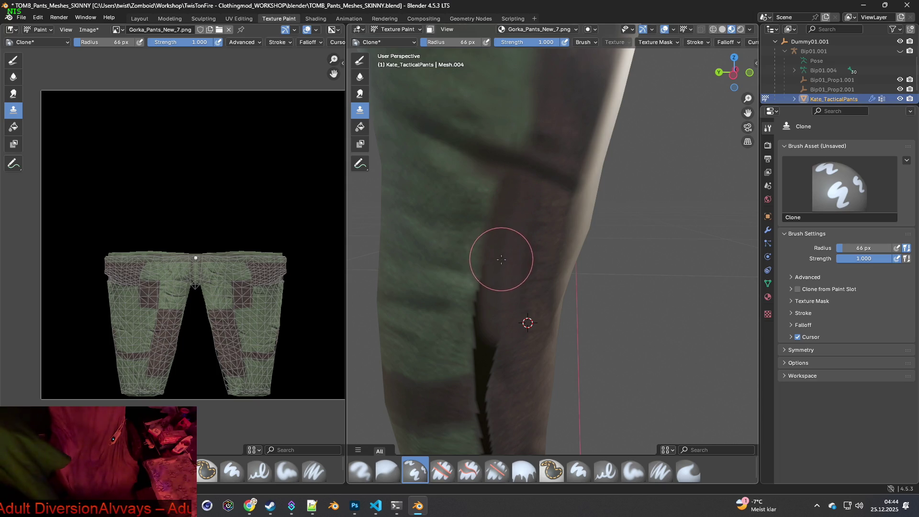
{"action": "left_click_drag", "start_coordinate": [498, 336], "coordinate": [496, 362]}
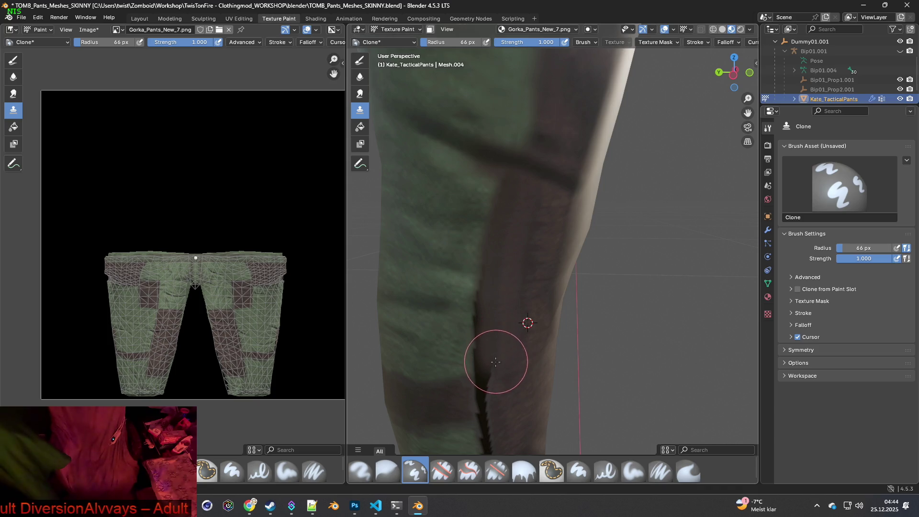
{"action": "middle_click_drag", "start_coordinate": [496, 361], "coordinate": [445, 248]}
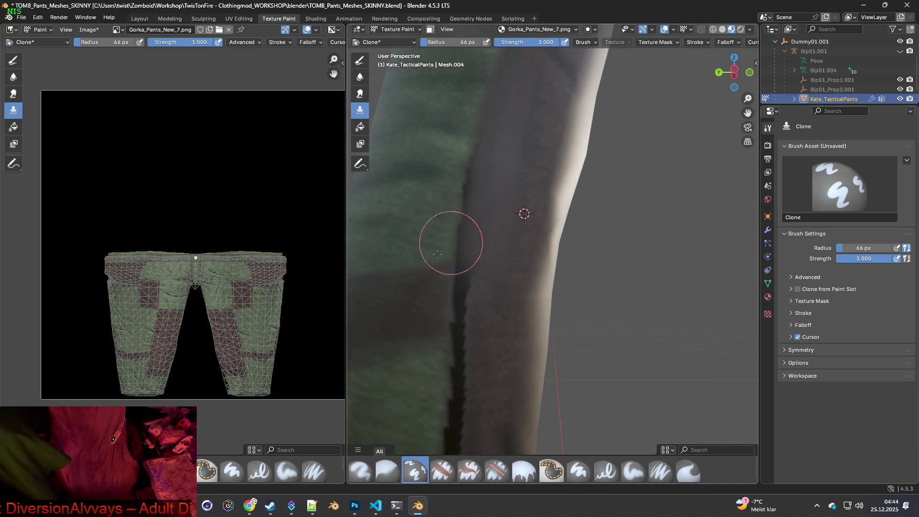
Reset the clone source and paint cloned green texture over the upper and top seam.
{"action": "left_click", "coordinate": [418, 296], "text": "ctrl"}
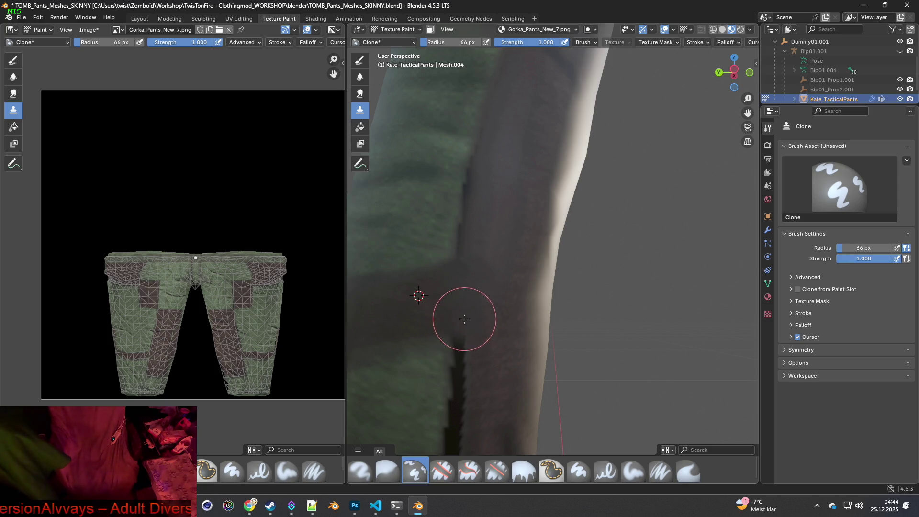
{"action": "left_click", "coordinate": [416, 234], "text": "ctrl"}
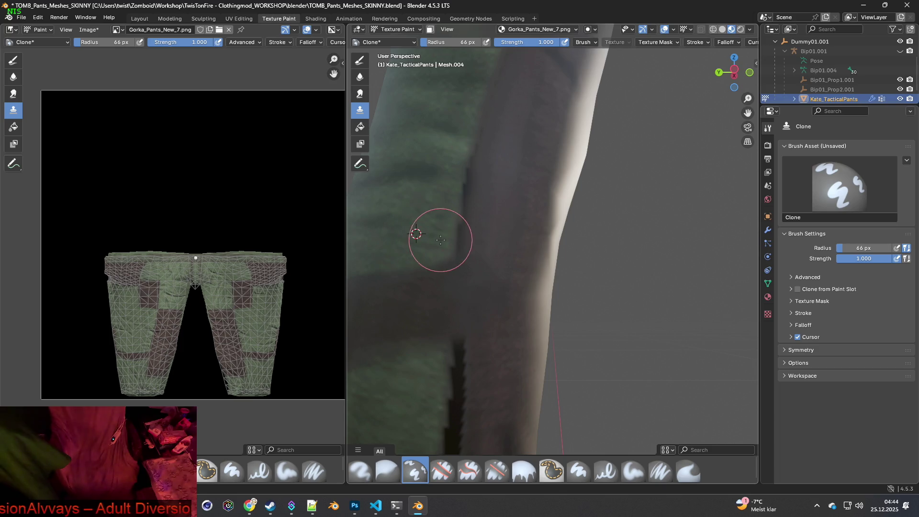
{"action": "left_click_drag", "start_coordinate": [452, 226], "coordinate": [474, 163]}
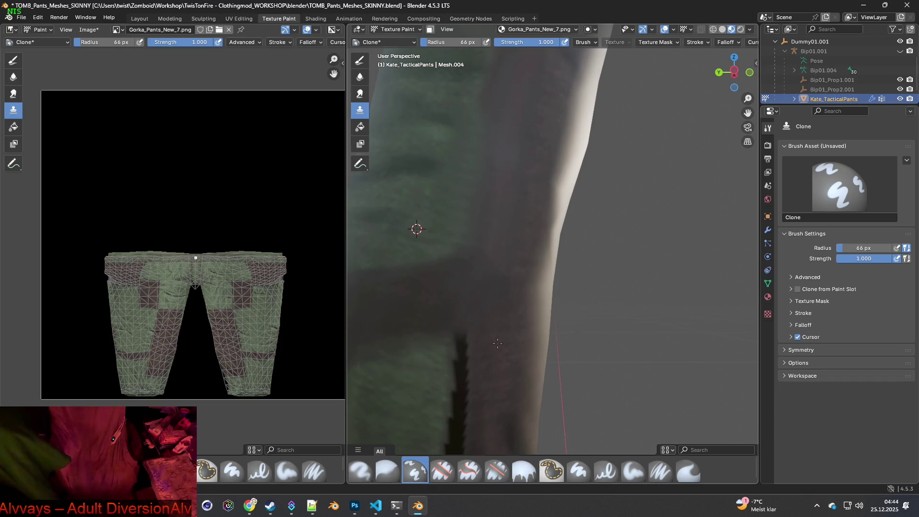
{"action": "middle_click_drag", "start_coordinate": [505, 296], "coordinate": [431, 219]}
{"action": "left_click_drag", "start_coordinate": [462, 205], "coordinate": [463, 218]}
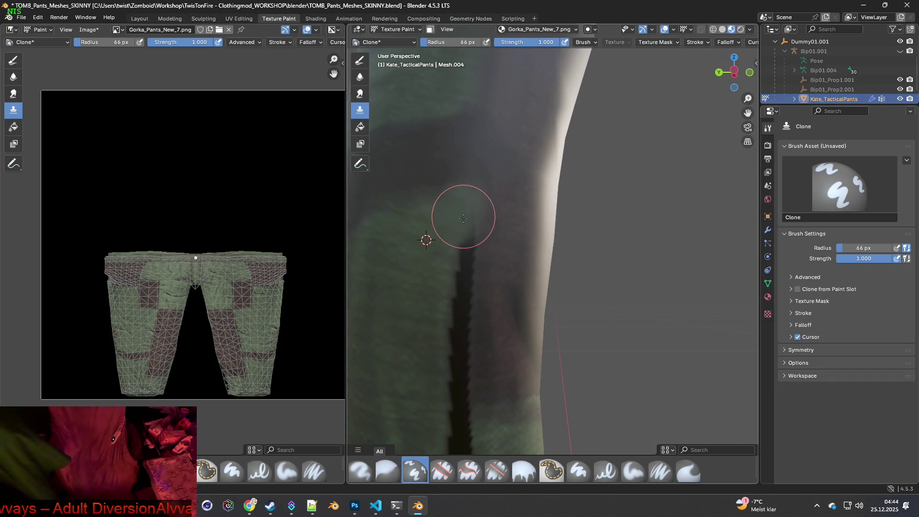
{"action": "mouse_move", "coordinate": [455, 276]}
{"action": "left_mouse_down"}
{"action": "mouse_move", "coordinate": [447, 398]}
{"action": "mouse_move", "coordinate": [457, 304]}
{"action": "left_mouse_up"}
{"action": "mouse_move", "coordinate": [457, 251]}
{"action": "middle_mouse_down"}
{"action": "mouse_move", "coordinate": [482, 349]}
{"action": "mouse_move", "coordinate": [472, 380]}
{"action": "mouse_move", "coordinate": [488, 231]}
{"action": "mouse_move", "coordinate": [479, 260]}
{"action": "middle_mouse_up"}
{"action": "left_click", "coordinate": [461, 261], "text": "ctrl"}
{"action": "mouse_move", "coordinate": [459, 262]}
{"action": "left_mouse_down"}
{"action": "mouse_move", "coordinate": [482, 236]}
{"action": "mouse_move", "coordinate": [479, 277]}
{"action": "mouse_move", "coordinate": [497, 284]}
{"action": "mouse_move", "coordinate": [494, 389]}
{"action": "mouse_move", "coordinate": [509, 308]}
{"action": "left_mouse_up"}
{"action": "left_click", "coordinate": [457, 291], "text": "ctrl"}
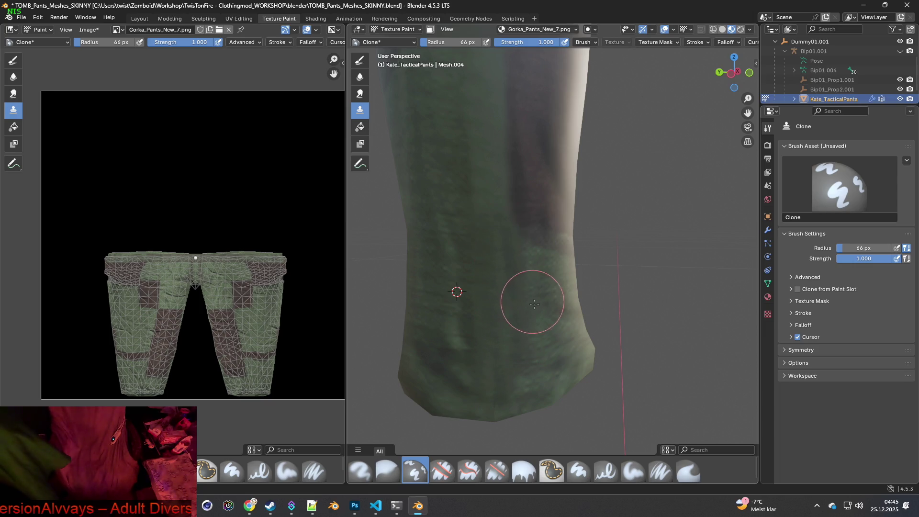
Orbit around the pants to the crotch and set the clone source point there.
{"action": "scroll", "coordinate": [533, 302], "scroll_direction": "down", "scroll_amount": 2}
{"action": "middle_click_drag", "start_coordinate": [616, 267], "coordinate": [482, 253]}
{"action": "scroll", "coordinate": [481, 252], "scroll_direction": "up", "scroll_amount": 3}
{"action": "mouse_move", "coordinate": [529, 205]}
{"action": "middle_mouse_down"}
{"action": "mouse_move", "coordinate": [540, 249]}
{"action": "mouse_move", "coordinate": [548, 224]}
{"action": "middle_mouse_up"}
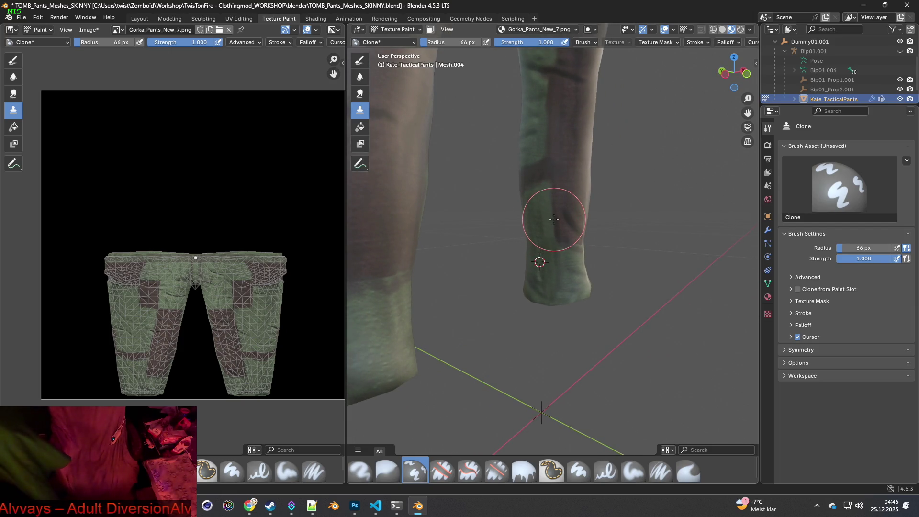
{"action": "middle_click_drag", "start_coordinate": [576, 158], "coordinate": [563, 261], "text": "shift"}
{"action": "mouse_move", "coordinate": [563, 203]}
{"action": "middle_mouse_down"}
{"action": "mouse_move", "coordinate": [556, 198]}
{"action": "mouse_move", "coordinate": [564, 184]}
{"action": "mouse_move", "coordinate": [609, 193]}
{"action": "mouse_move", "coordinate": [564, 167]}
{"action": "mouse_move", "coordinate": [596, 245]}
{"action": "mouse_move", "coordinate": [589, 249]}
{"action": "mouse_move", "coordinate": [591, 157]}
{"action": "mouse_move", "coordinate": [584, 160]}
{"action": "mouse_move", "coordinate": [575, 195]}
{"action": "mouse_move", "coordinate": [615, 165]}
{"action": "mouse_move", "coordinate": [592, 191]}
{"action": "mouse_move", "coordinate": [648, 191]}
{"action": "mouse_move", "coordinate": [580, 247]}
{"action": "mouse_move", "coordinate": [543, 335]}
{"action": "mouse_move", "coordinate": [554, 311]}
{"action": "mouse_move", "coordinate": [558, 326]}
{"action": "mouse_move", "coordinate": [563, 277]}
{"action": "middle_mouse_up"}
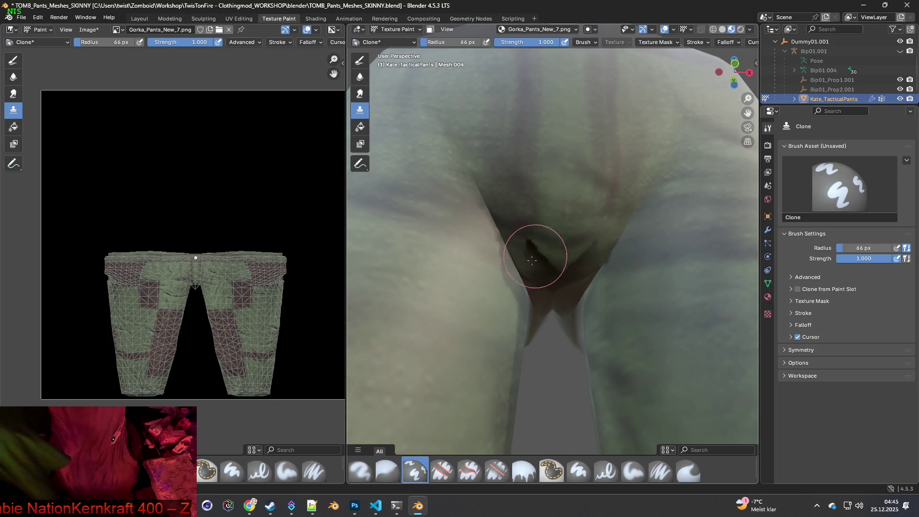
{"action": "mouse_move", "coordinate": [507, 314]}
{"action": "middle_mouse_down"}
{"action": "mouse_move", "coordinate": [531, 298]}
{"action": "mouse_move", "coordinate": [576, 328]}
{"action": "middle_mouse_up"}
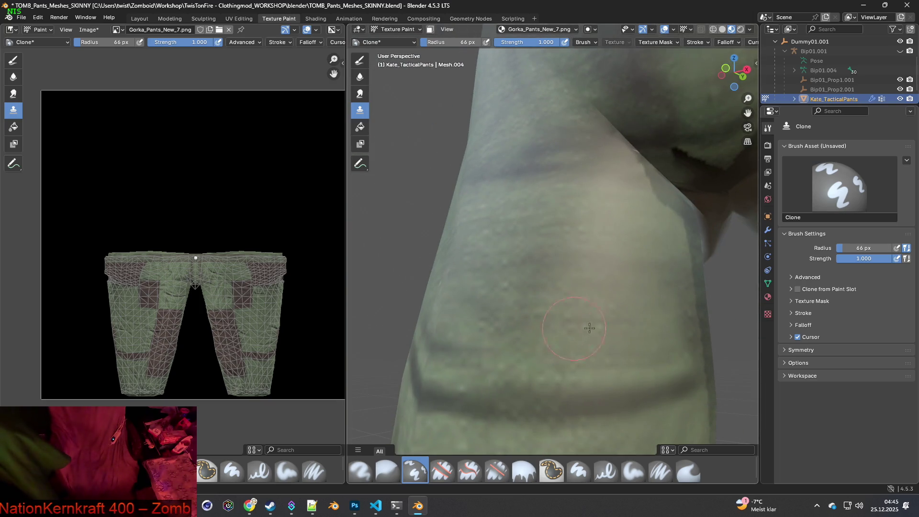
{"action": "left_click", "coordinate": [695, 321], "text": "ctrl"}
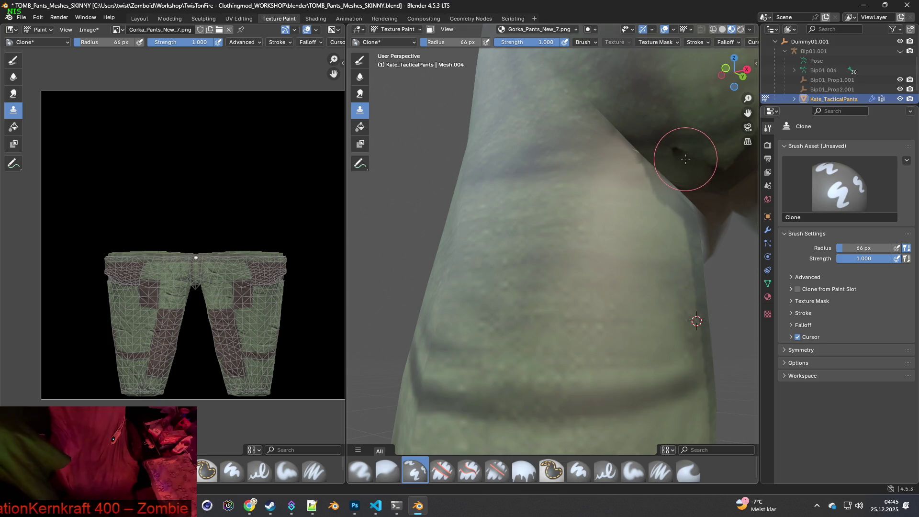
Orbit around the crotch seam, then zoom out to show the full trousers.
{"action": "middle_click_drag", "start_coordinate": [688, 180], "coordinate": [653, 183]}
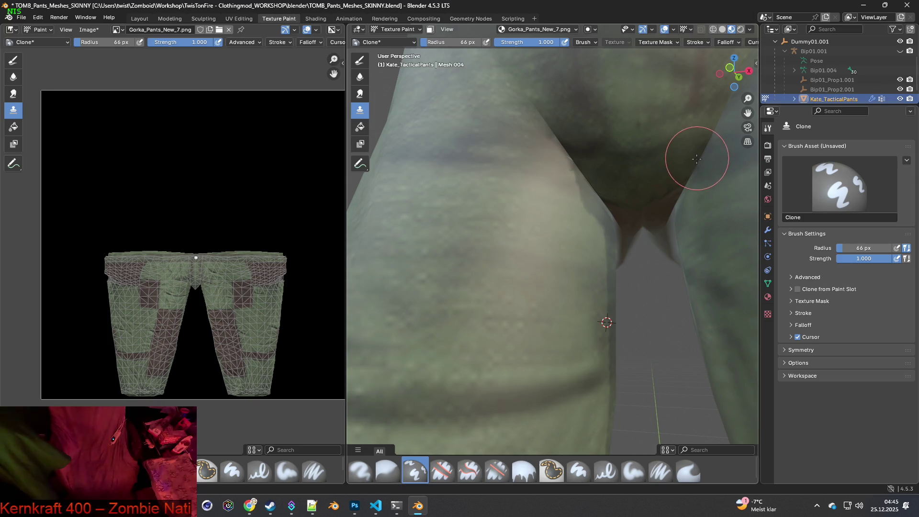
{"action": "mouse_move", "coordinate": [668, 188]}
{"action": "middle_mouse_down"}
{"action": "mouse_move", "coordinate": [679, 189]}
{"action": "mouse_move", "coordinate": [508, 236]}
{"action": "mouse_move", "coordinate": [610, 250]}
{"action": "mouse_move", "coordinate": [583, 275]}
{"action": "middle_mouse_up"}
{"action": "scroll", "coordinate": [583, 275], "scroll_direction": "down", "scroll_amount": 8}
{"action": "mouse_move", "coordinate": [538, 306]}
{"action": "middle_mouse_down", "text": "shift"}
{"action": "mouse_move", "coordinate": [494, 307]}
{"action": "mouse_move", "coordinate": [564, 324]}
{"action": "mouse_move", "coordinate": [532, 262]}
{"action": "middle_mouse_up", "text": "shift"}
{"action": "scroll", "coordinate": [493, 308], "scroll_direction": "up", "scroll_amount": 5}
{"action": "scroll", "coordinate": [462, 294], "scroll_direction": "down", "scroll_amount": 3}
{"action": "scroll", "coordinate": [564, 324], "scroll_direction": "up", "scroll_amount": 6}
{"action": "scroll", "coordinate": [566, 328], "scroll_direction": "down", "scroll_amount": 3}
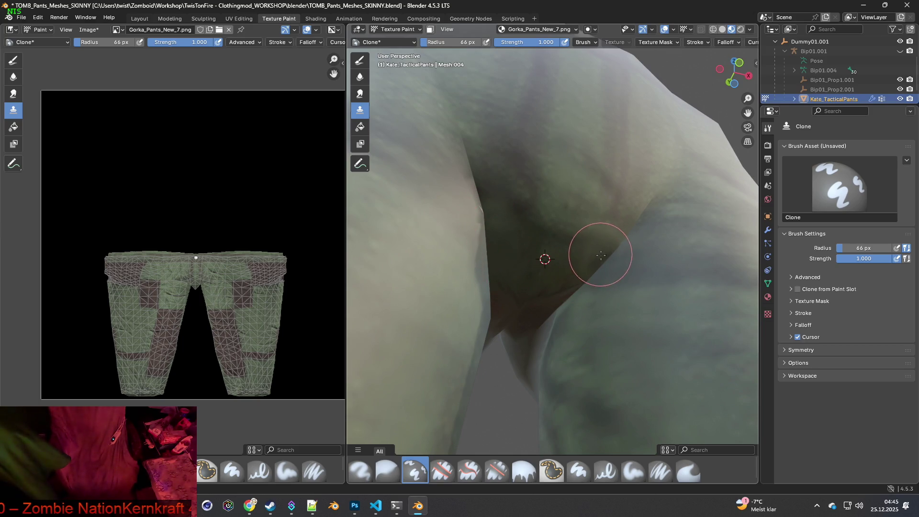
{"action": "middle_click_drag", "start_coordinate": [561, 305], "coordinate": [533, 231]}
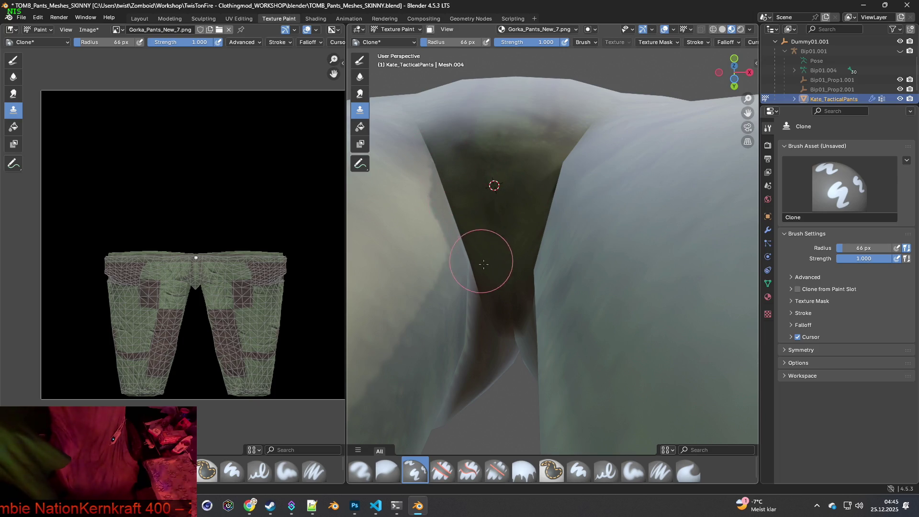
{"action": "scroll", "coordinate": [501, 284], "scroll_direction": "down", "scroll_amount": 6}
{"action": "mouse_move", "coordinate": [558, 328]}
{"action": "middle_mouse_down"}
{"action": "mouse_move", "coordinate": [589, 303]}
{"action": "mouse_move", "coordinate": [639, 336]}
{"action": "mouse_move", "coordinate": [600, 257]}
{"action": "middle_mouse_up"}
{"action": "scroll", "coordinate": [599, 256], "scroll_direction": "down", "scroll_amount": 5}
{"action": "mouse_move", "coordinate": [570, 294]}
{"action": "middle_mouse_down"}
{"action": "mouse_move", "coordinate": [550, 318]}
{"action": "mouse_move", "coordinate": [576, 323]}
{"action": "middle_mouse_up"}
{"action": "scroll", "coordinate": [575, 324], "scroll_direction": "up", "scroll_amount": 4}
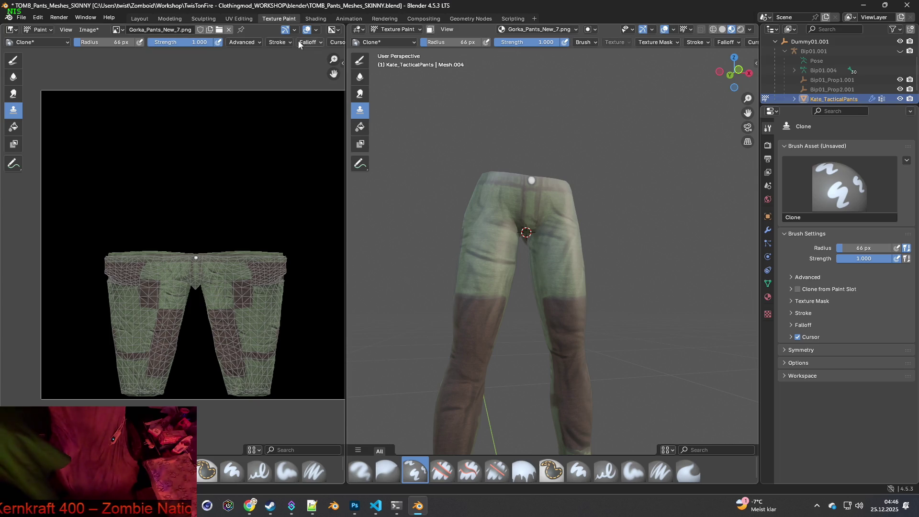
Save the painted texture, plus a PNG copy Gorka_Pants_New_7.png in the Gorka_Pants_New folder.
{"action": "left_click", "coordinate": [89, 30]}
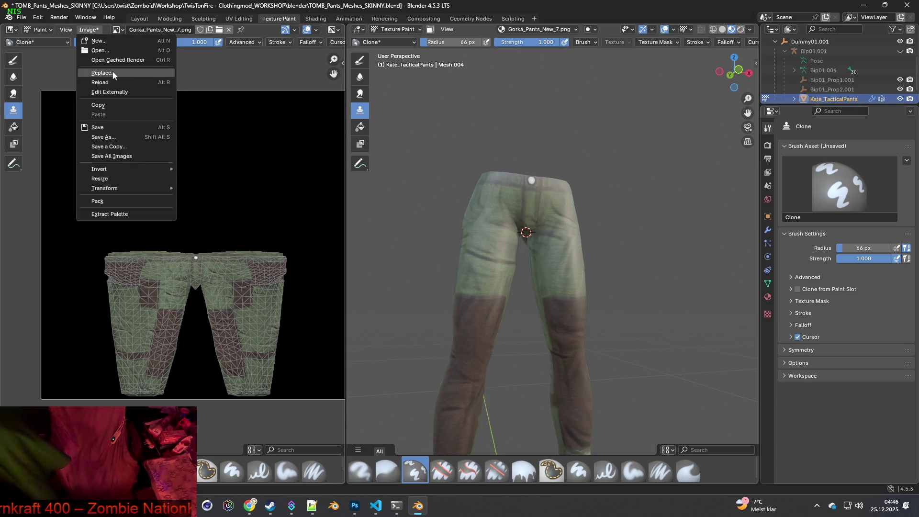
{"action": "left_click", "coordinate": [104, 128]}
{"action": "left_click", "coordinate": [88, 30]}
{"action": "left_click", "coordinate": [111, 147]}
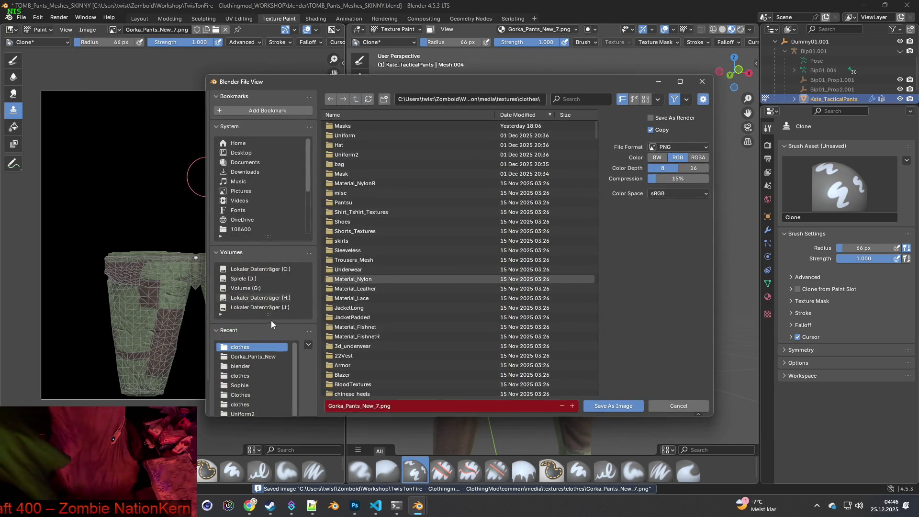
{"action": "left_click", "coordinate": [254, 357]}
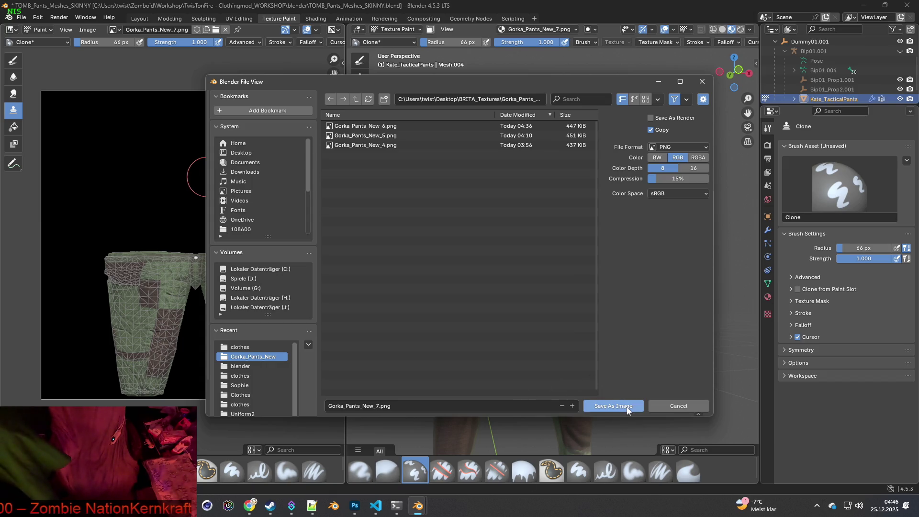
{"action": "left_click", "coordinate": [627, 406]}
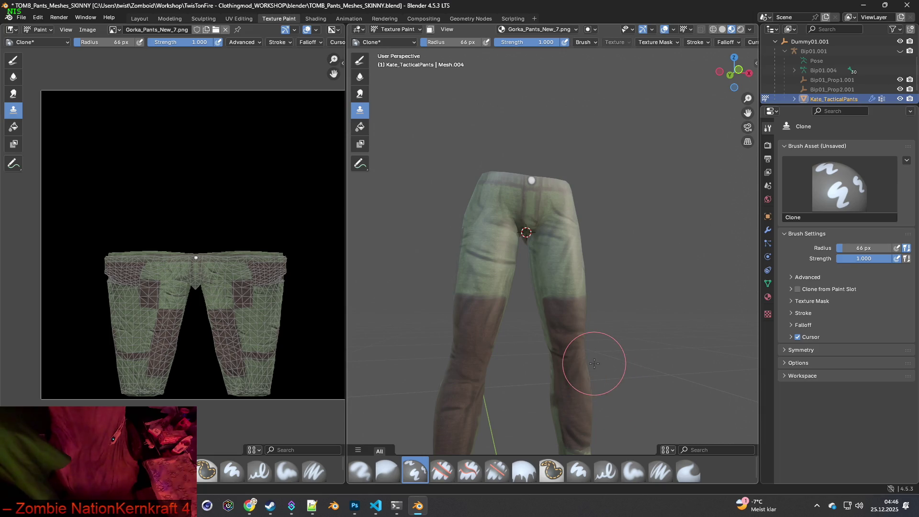
{"action": "mouse_move", "coordinate": [558, 237]}
{"action": "middle_mouse_down"}
{"action": "mouse_move", "coordinate": [595, 246]}
{"action": "mouse_move", "coordinate": [623, 230]}
{"action": "mouse_move", "coordinate": [482, 177]}
{"action": "middle_mouse_up"}
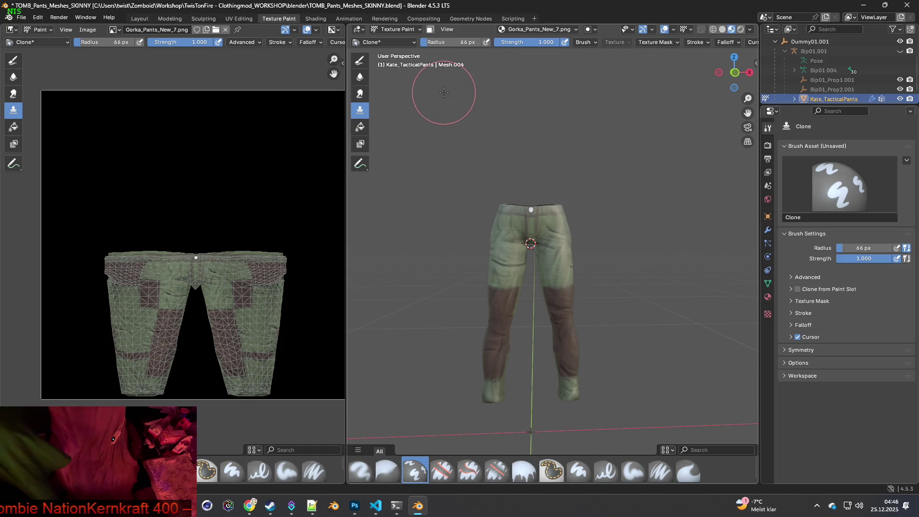
In the Shading workspace, deselect and frame the pants, then browse for a new base colour image.
{"action": "left_click", "coordinate": [316, 19]}
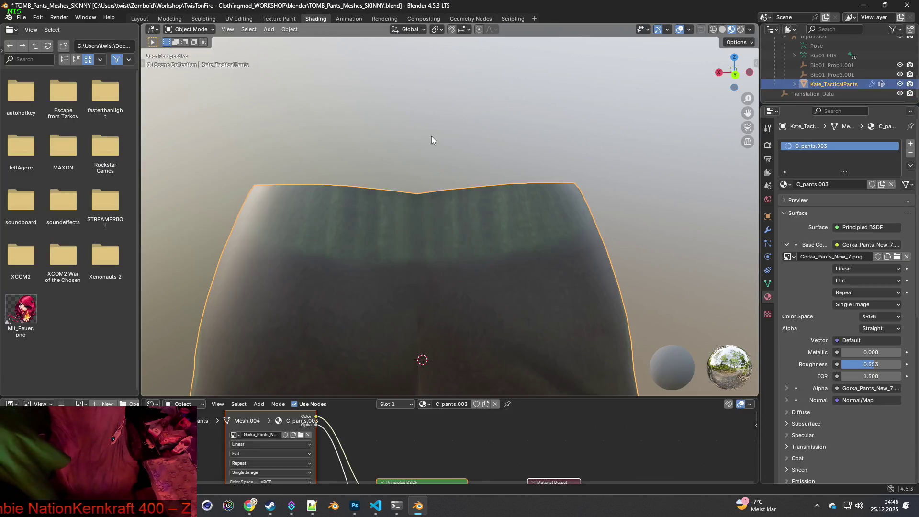
{"action": "scroll", "coordinate": [431, 136], "scroll_direction": "down", "scroll_amount": 10}
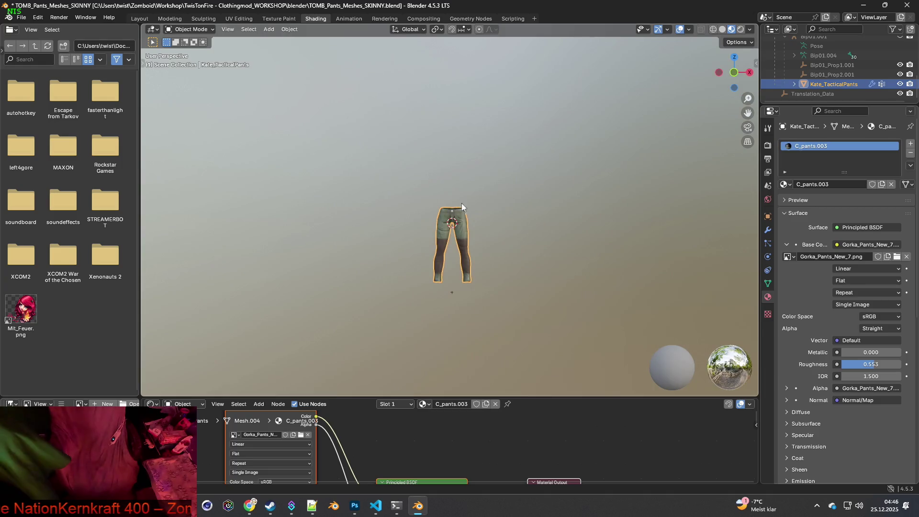
{"action": "left_click", "coordinate": [502, 212]}
{"action": "scroll", "coordinate": [501, 209], "scroll_direction": "up", "scroll_amount": 2}
{"action": "middle_click_drag", "start_coordinate": [501, 209], "coordinate": [541, 176], "text": "shift"}
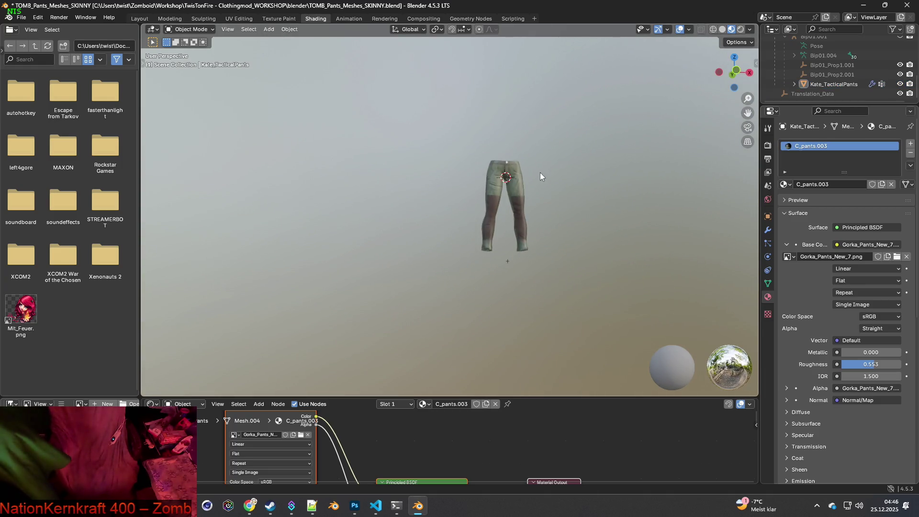
{"action": "right_click_drag", "start_coordinate": [521, 200], "coordinate": [377, 216], "text": "shift"}
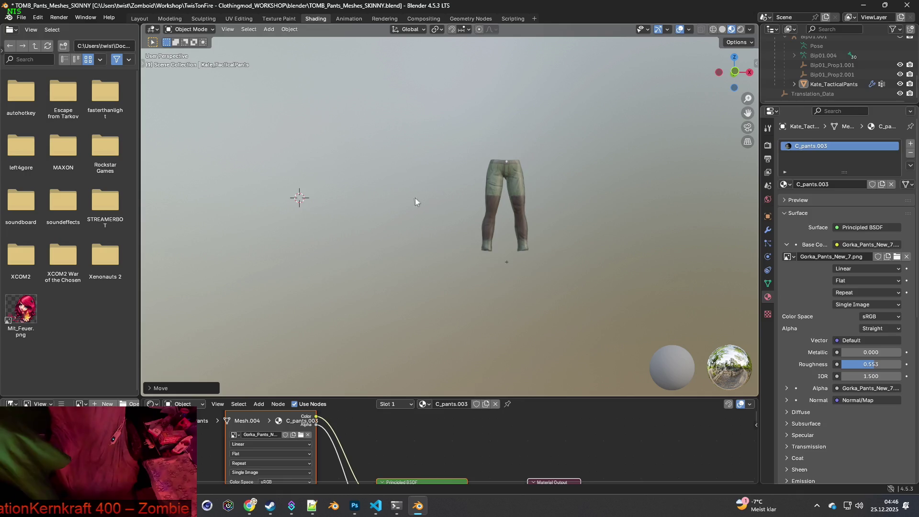
{"action": "scroll", "coordinate": [391, 201], "scroll_direction": "up", "scroll_amount": 2}
{"action": "mouse_move", "coordinate": [391, 201]}
{"action": "middle_mouse_down"}
{"action": "mouse_move", "coordinate": [545, 219]}
{"action": "mouse_move", "coordinate": [479, 129]}
{"action": "middle_mouse_up"}
{"action": "scroll", "coordinate": [501, 218], "scroll_direction": "up", "scroll_amount": 3}
{"action": "scroll", "coordinate": [495, 220], "scroll_direction": "down", "scroll_amount": 1}
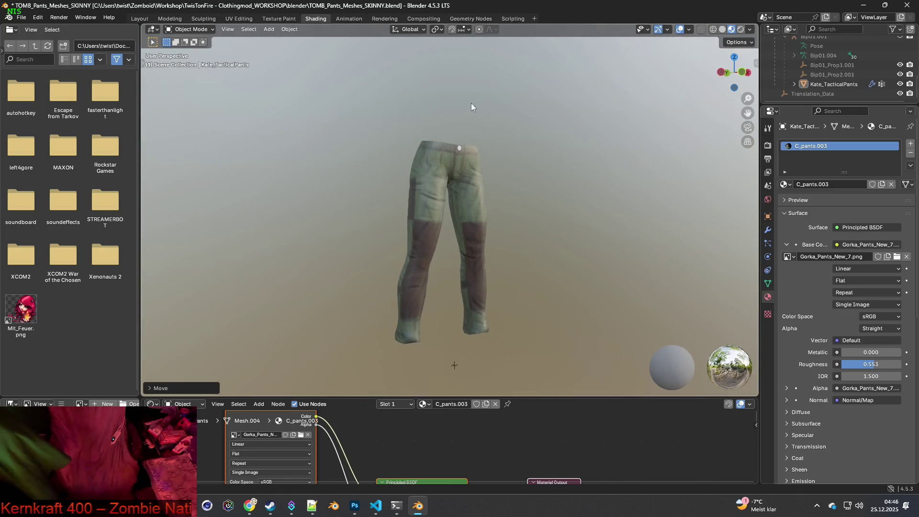
{"action": "left_click", "coordinate": [301, 435]}
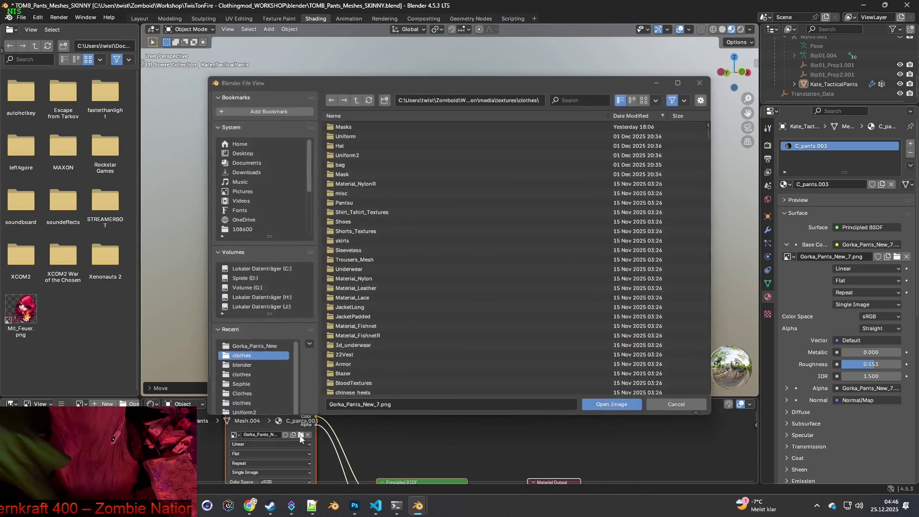
Load Gorka_Pants_New_8.png as the pants texture and inspect the camo from back and front.
{"action": "left_click", "coordinate": [376, 405]}
{"action": "type", "text": "8"}
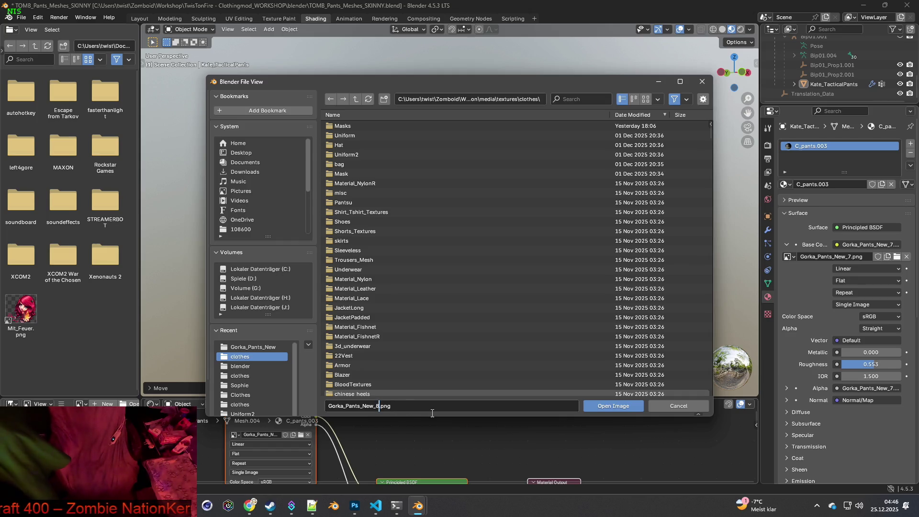
{"action": "left_click", "coordinate": [615, 408]}
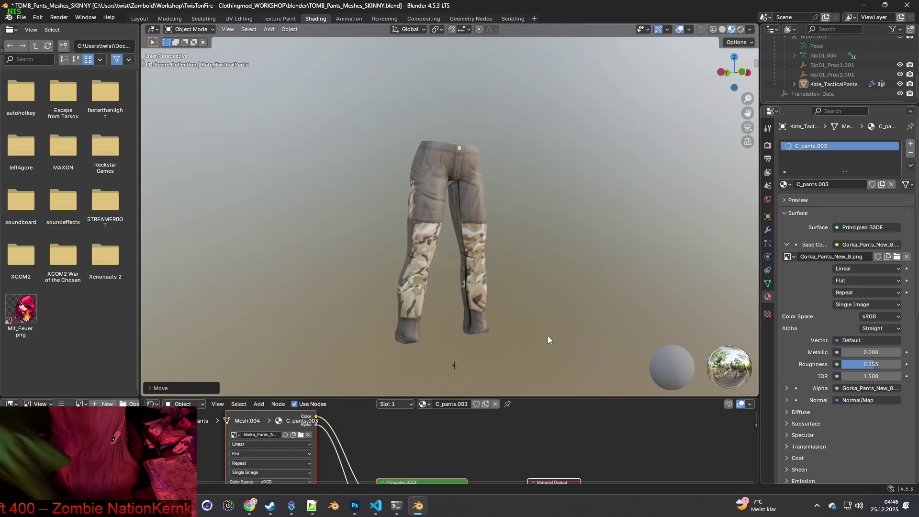
{"action": "mouse_move", "coordinate": [553, 293]}
{"action": "middle_mouse_down"}
{"action": "mouse_move", "coordinate": [220, 244]}
{"action": "mouse_move", "coordinate": [463, 294]}
{"action": "middle_mouse_up"}
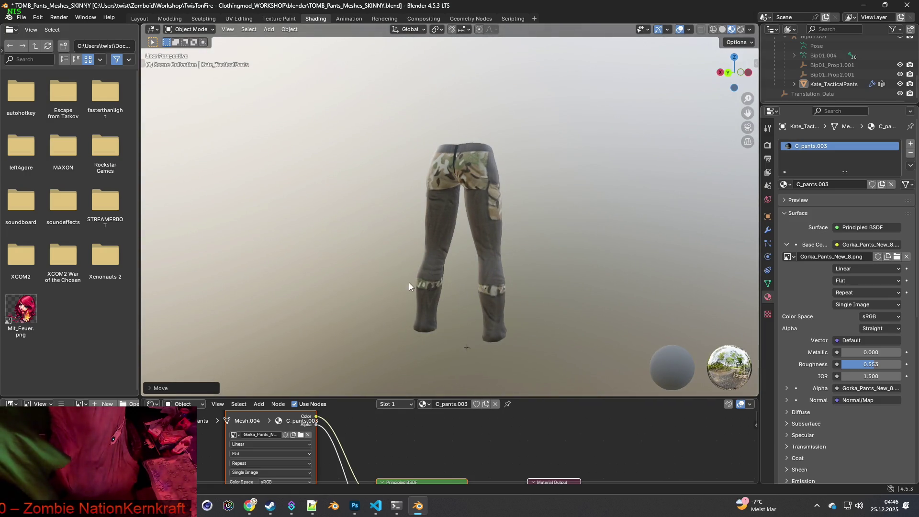
{"action": "mouse_move", "coordinate": [448, 260]}
{"action": "middle_mouse_down"}
{"action": "mouse_move", "coordinate": [564, 265]}
{"action": "mouse_move", "coordinate": [532, 224]}
{"action": "middle_mouse_up"}
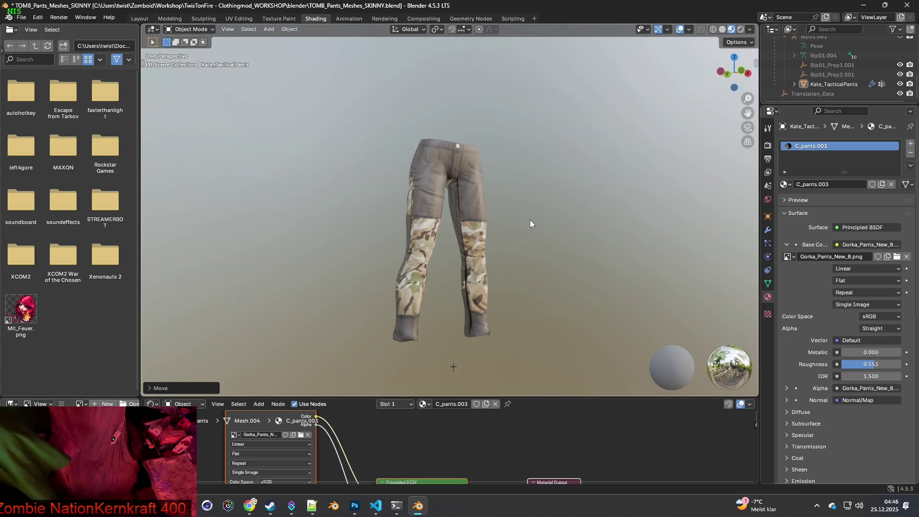
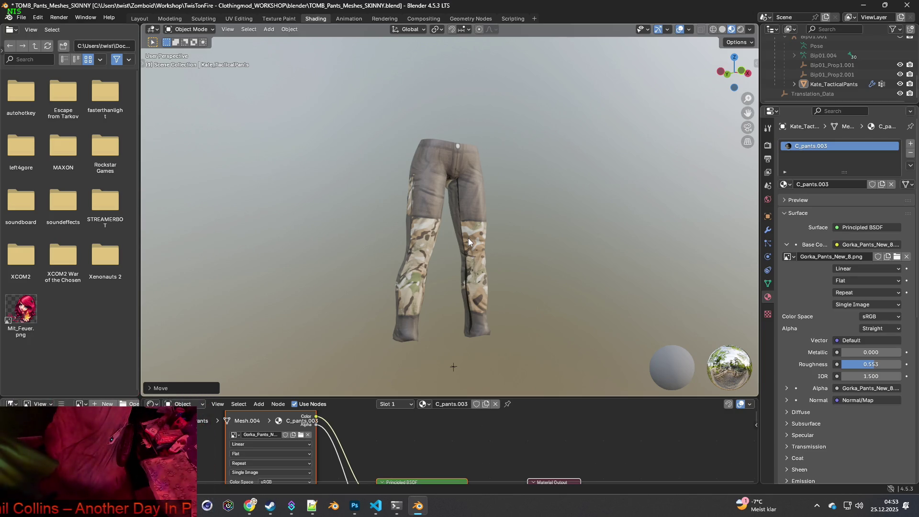
Zoom in on the pants' crotch and switch to the Texture Paint workspace.
{"action": "scroll", "coordinate": [510, 248], "scroll_direction": "up", "scroll_amount": 10}
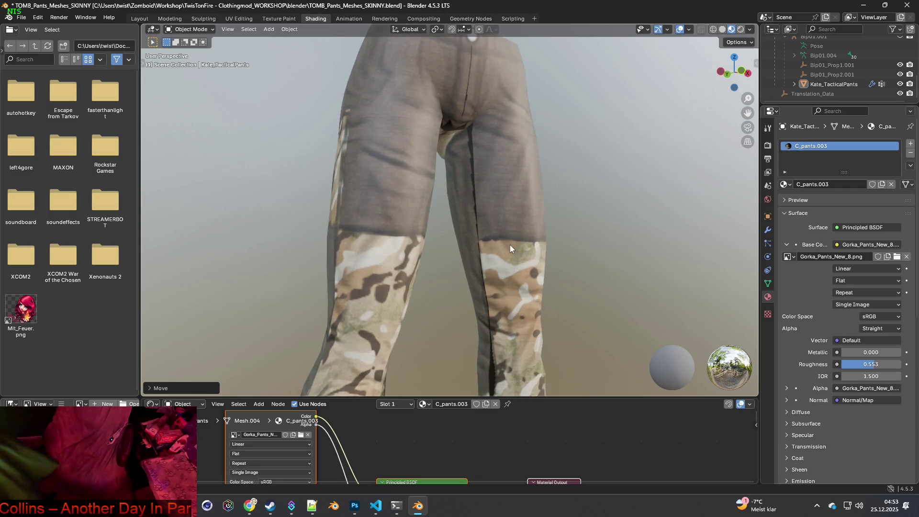
{"action": "scroll", "coordinate": [498, 261], "scroll_direction": "up", "scroll_amount": 2}
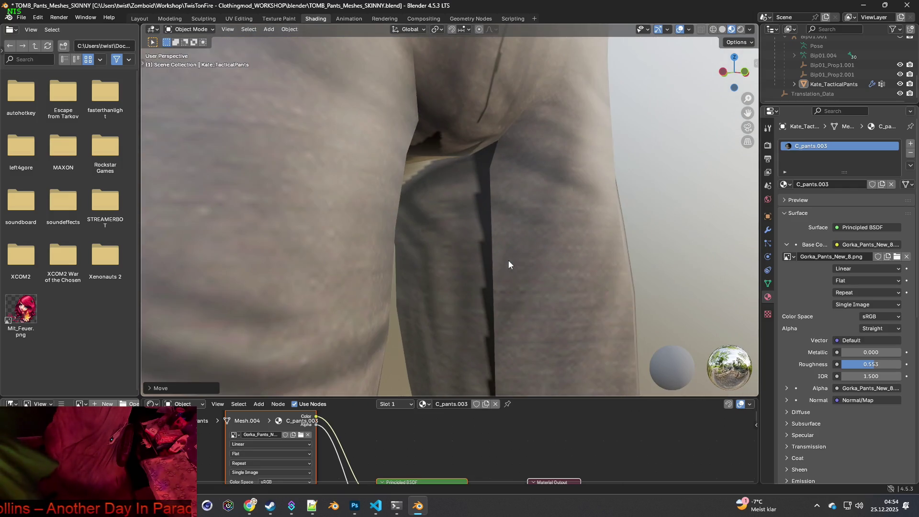
{"action": "scroll", "coordinate": [531, 258], "scroll_direction": "up", "scroll_amount": 2}
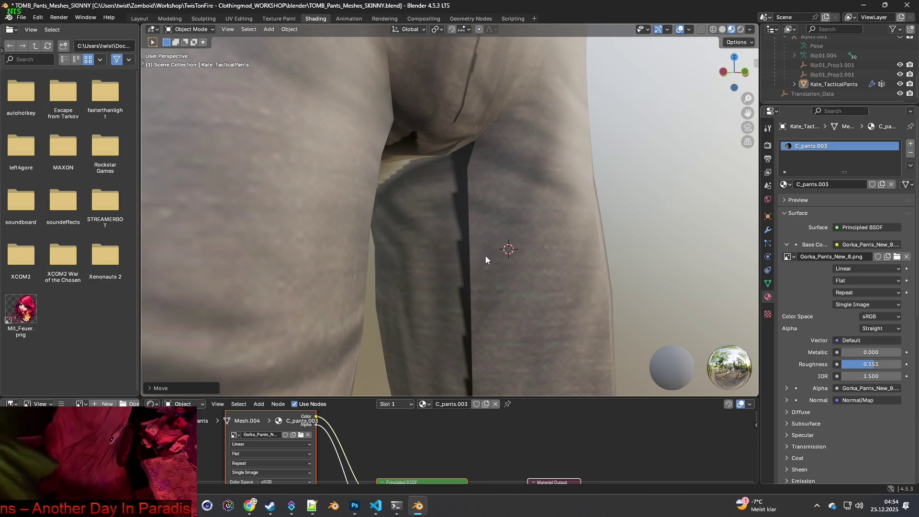
{"action": "left_click", "coordinate": [278, 18]}
{"action": "middle_click_drag", "start_coordinate": [431, 185], "coordinate": [525, 224]}
Set a clone source on clean fabric and paint over the upper inner-leg seam.
{"action": "scroll", "coordinate": [525, 224], "scroll_direction": "up", "scroll_amount": 4}
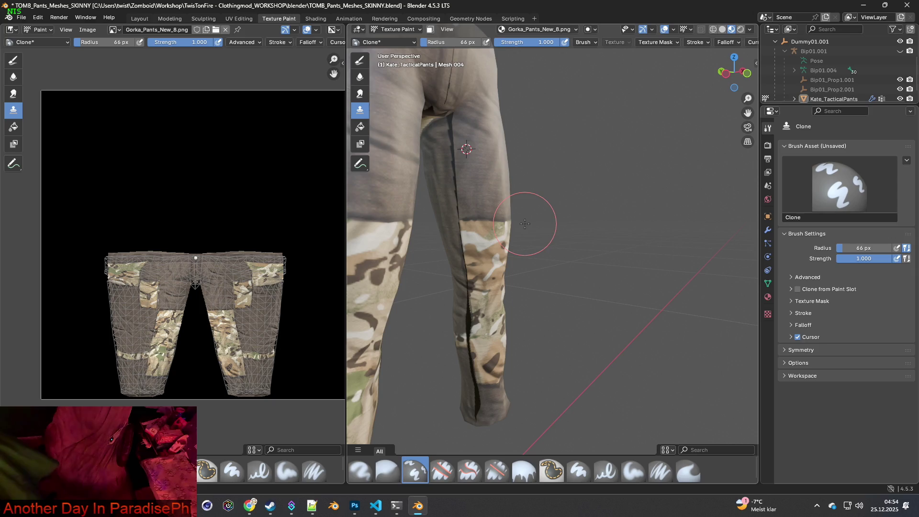
{"action": "scroll", "coordinate": [525, 224], "scroll_direction": "up", "scroll_amount": 5}
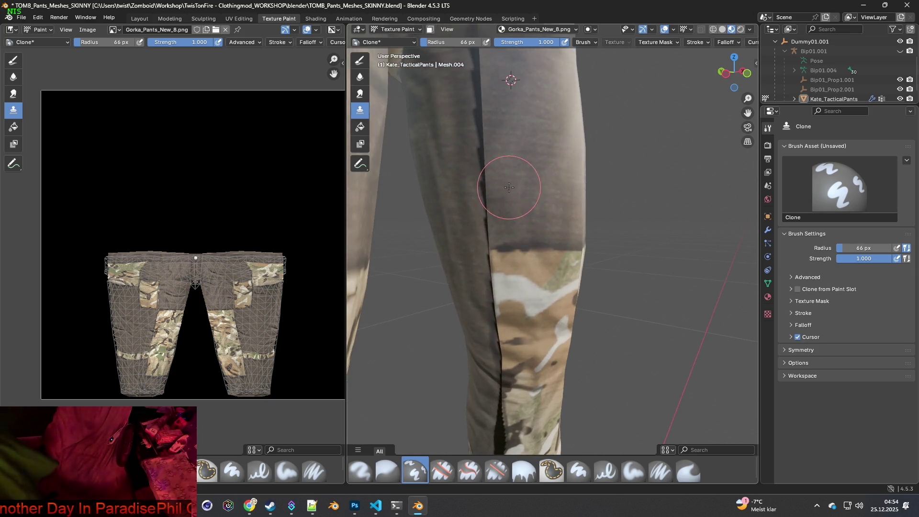
{"action": "middle_click_drag", "start_coordinate": [554, 211], "coordinate": [550, 232], "text": "shift"}
{"action": "left_click", "coordinate": [500, 236], "text": "ctrl"}
{"action": "left_click_drag", "start_coordinate": [513, 231], "coordinate": [530, 246]}
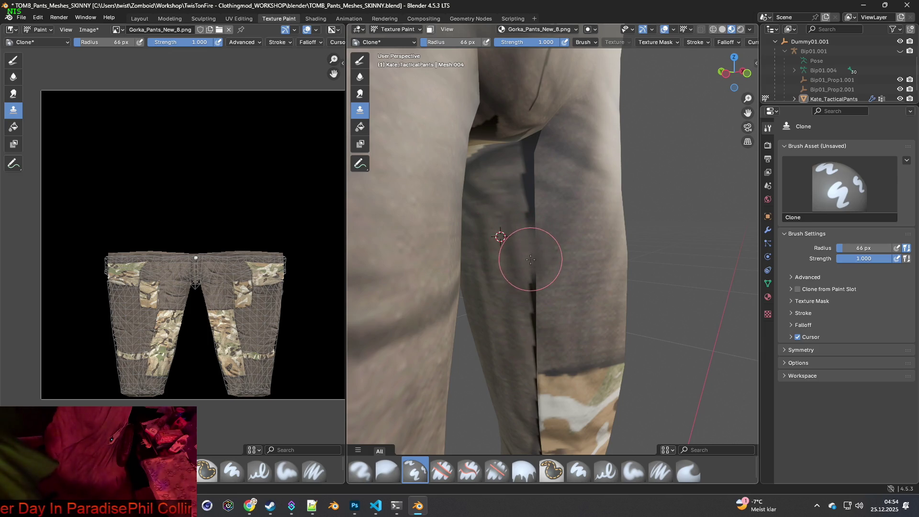
{"action": "mouse_move", "coordinate": [533, 280]}
{"action": "left_mouse_down"}
{"action": "mouse_move", "coordinate": [527, 297]}
{"action": "mouse_move", "coordinate": [554, 303]}
{"action": "mouse_move", "coordinate": [537, 312]}
{"action": "mouse_move", "coordinate": [544, 347]}
{"action": "left_mouse_up"}
Resample clone sources beside the seam and cover more of the dark line with lighter fabric.
{"action": "left_click", "coordinate": [576, 308], "text": "ctrl"}
{"action": "middle_click_drag", "start_coordinate": [544, 347], "coordinate": [543, 322]}
{"action": "left_click", "coordinate": [574, 353], "text": "ctrl"}
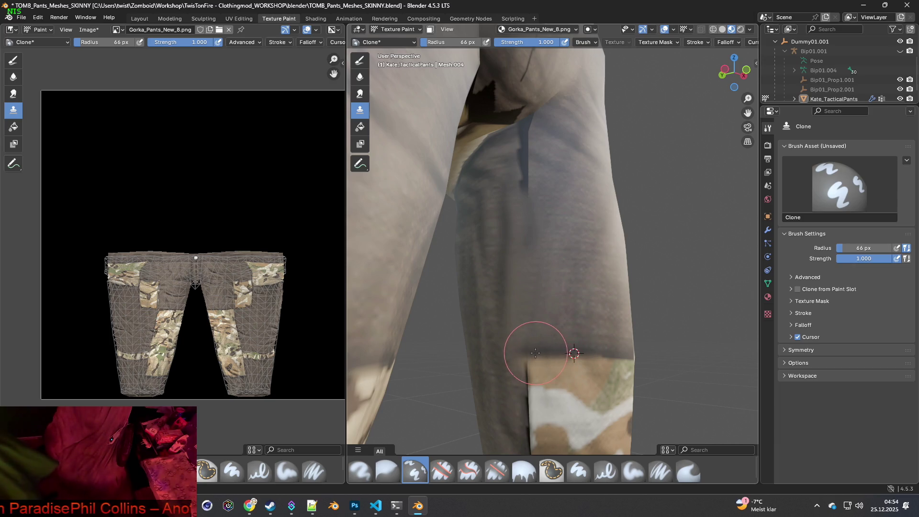
{"action": "left_click", "coordinate": [500, 354], "text": "ctrl"}
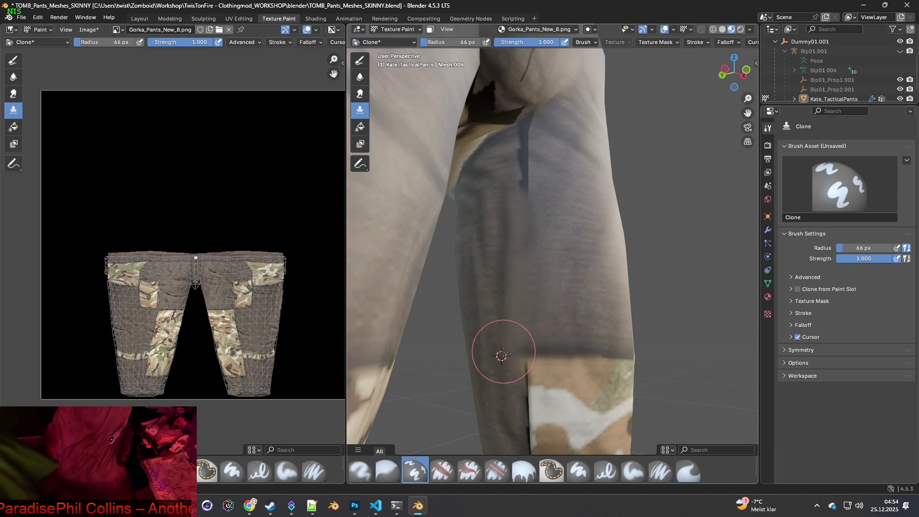
{"action": "left_click", "coordinate": [515, 314], "text": "ctrl"}
{"action": "middle_click_drag", "start_coordinate": [529, 273], "coordinate": [543, 295]}
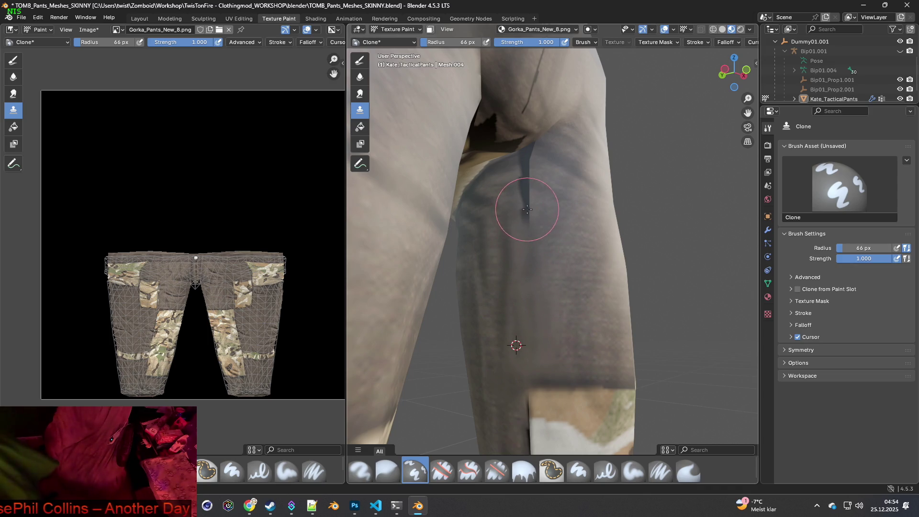
{"action": "mouse_move", "coordinate": [520, 210]}
{"action": "left_mouse_down"}
{"action": "mouse_move", "coordinate": [525, 173]}
{"action": "mouse_move", "coordinate": [507, 164]}
{"action": "mouse_move", "coordinate": [531, 152]}
{"action": "mouse_move", "coordinate": [527, 172]}
{"action": "mouse_move", "coordinate": [524, 154]}
{"action": "left_mouse_up"}
Set new clone sources near the crotch seam and lower on the inner leg.
{"action": "left_click", "coordinate": [499, 169], "text": "ctrl"}
{"action": "mouse_move", "coordinate": [493, 166]}
{"action": "middle_mouse_down"}
{"action": "mouse_move", "coordinate": [502, 194]}
{"action": "mouse_move", "coordinate": [549, 211]}
{"action": "middle_mouse_up"}
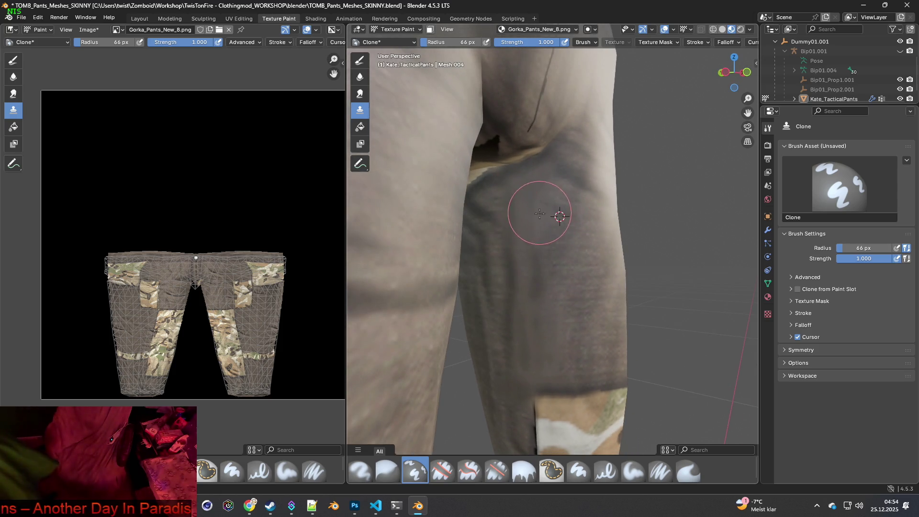
{"action": "left_click", "coordinate": [571, 263], "text": "ctrl"}
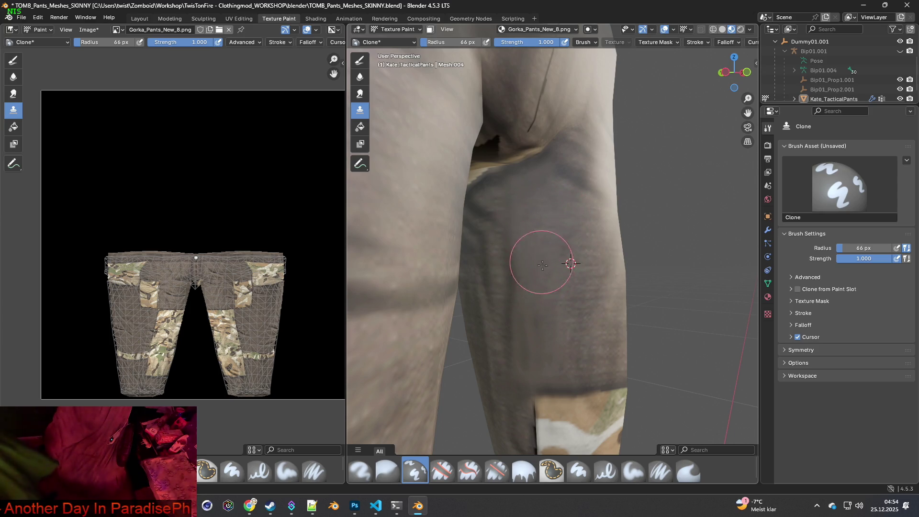
{"action": "mouse_move", "coordinate": [533, 349]}
{"action": "middle_mouse_down"}
{"action": "mouse_move", "coordinate": [564, 304]}
{"action": "mouse_move", "coordinate": [568, 260]}
{"action": "mouse_move", "coordinate": [537, 270]}
{"action": "middle_mouse_up"}
{"action": "left_click", "coordinate": [513, 240], "text": "ctrl"}
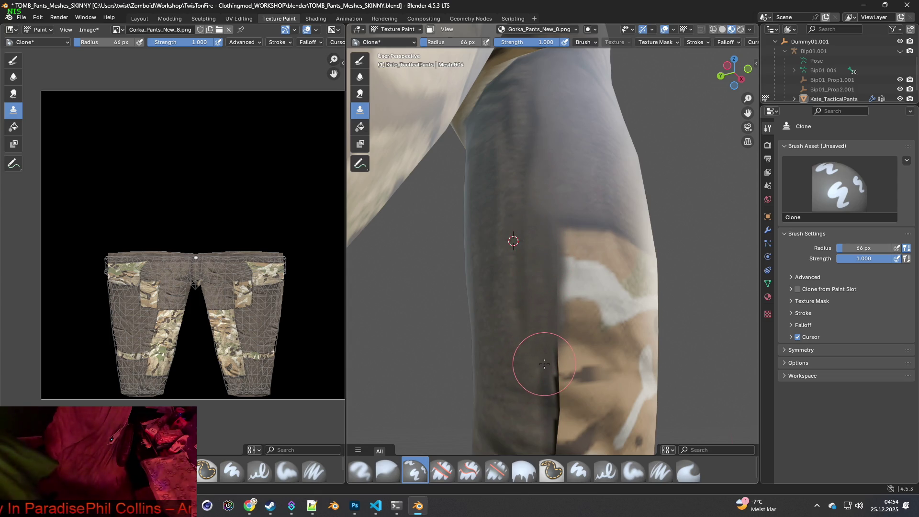
Set a clone source beside the black strip on the camo side and clone over its top.
{"action": "middle_click_drag", "start_coordinate": [546, 345], "coordinate": [538, 277], "text": "shift"}
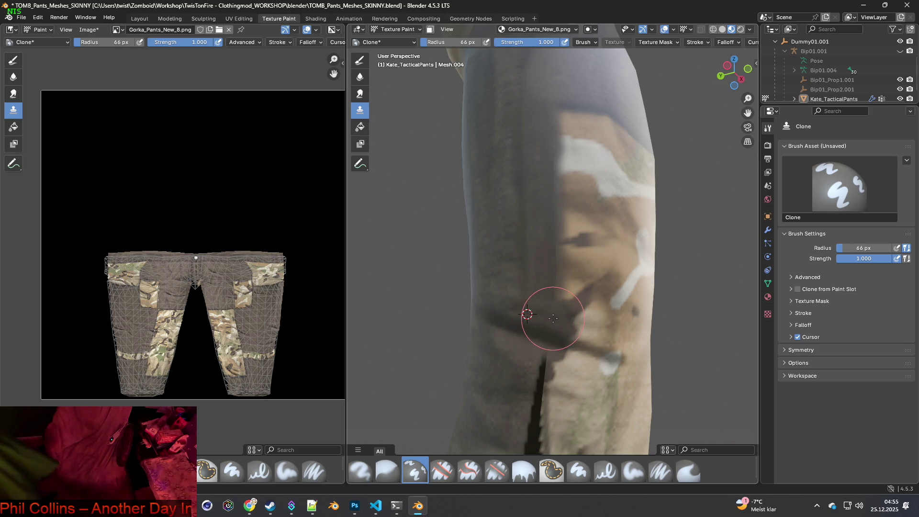
{"action": "left_click", "coordinate": [37, 17]}
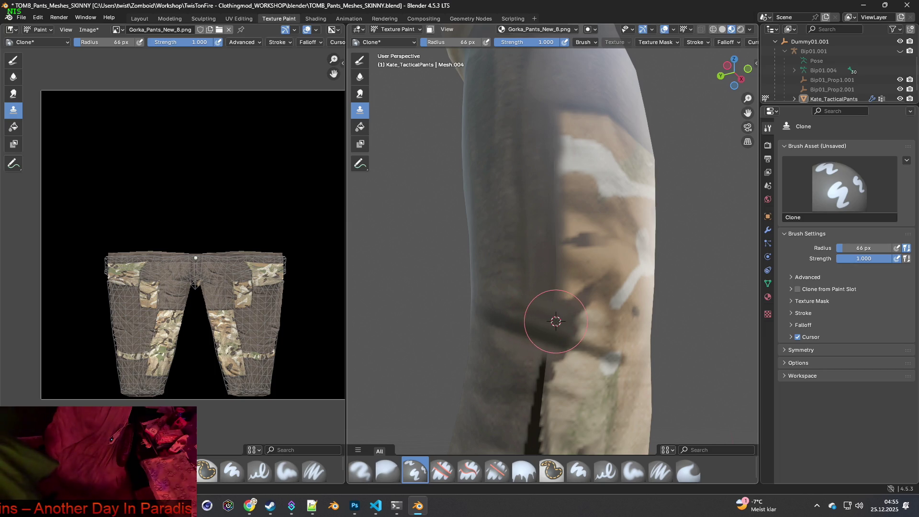
{"action": "middle_click_drag", "start_coordinate": [529, 311], "coordinate": [506, 277]}
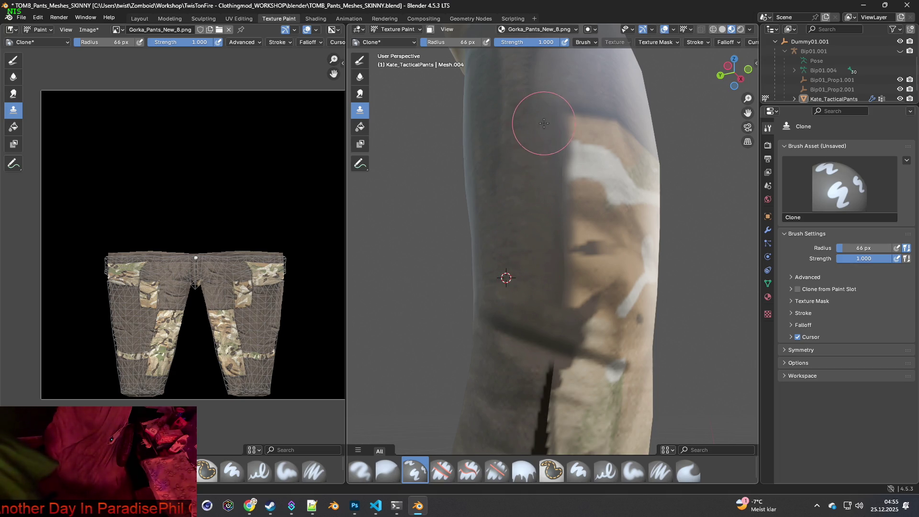
{"action": "mouse_move", "coordinate": [537, 317]}
{"action": "middle_mouse_down"}
{"action": "mouse_move", "coordinate": [545, 326]}
{"action": "mouse_move", "coordinate": [527, 243]}
{"action": "middle_mouse_up"}
{"action": "left_click", "coordinate": [526, 248], "text": "ctrl"}
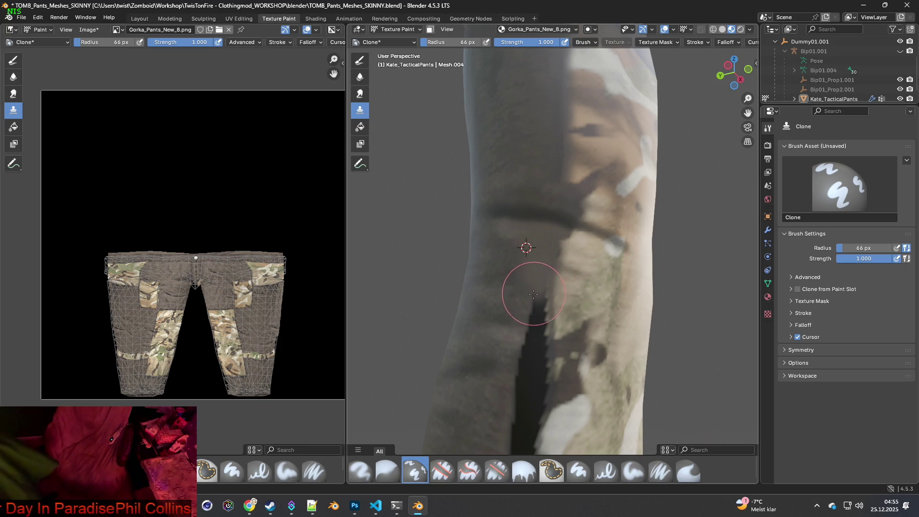
{"action": "mouse_move", "coordinate": [533, 312]}
{"action": "left_mouse_down"}
{"action": "mouse_move", "coordinate": [519, 348]}
{"action": "mouse_move", "coordinate": [531, 376]}
{"action": "left_mouse_up"}
{"action": "middle_click_drag", "start_coordinate": [531, 376], "coordinate": [487, 318]}
Re-place the clone source and stroke more camo up and down the seam strip.
{"action": "left_click", "coordinate": [483, 296], "text": "ctrl"}
{"action": "left_click", "coordinate": [482, 328], "text": "ctrl"}
{"action": "left_click_drag", "start_coordinate": [504, 297], "coordinate": [517, 330]}
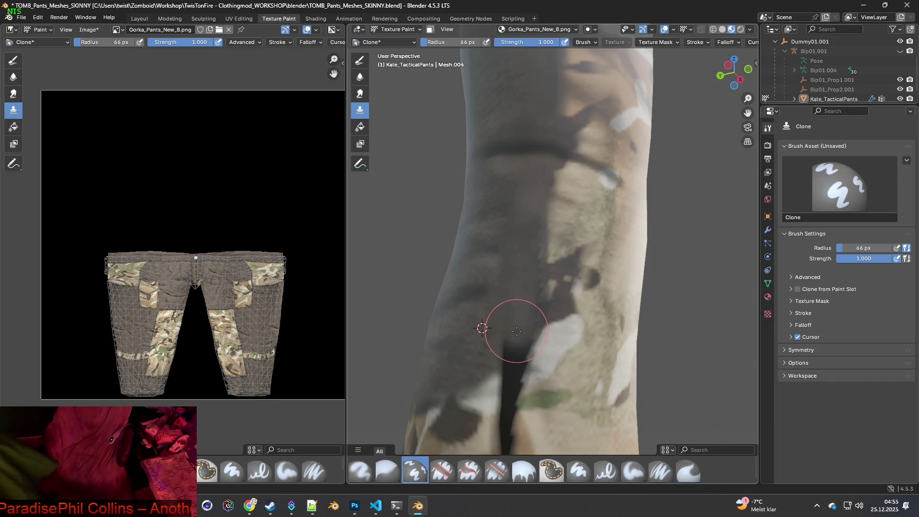
{"action": "left_click_drag", "start_coordinate": [528, 269], "coordinate": [531, 220]}
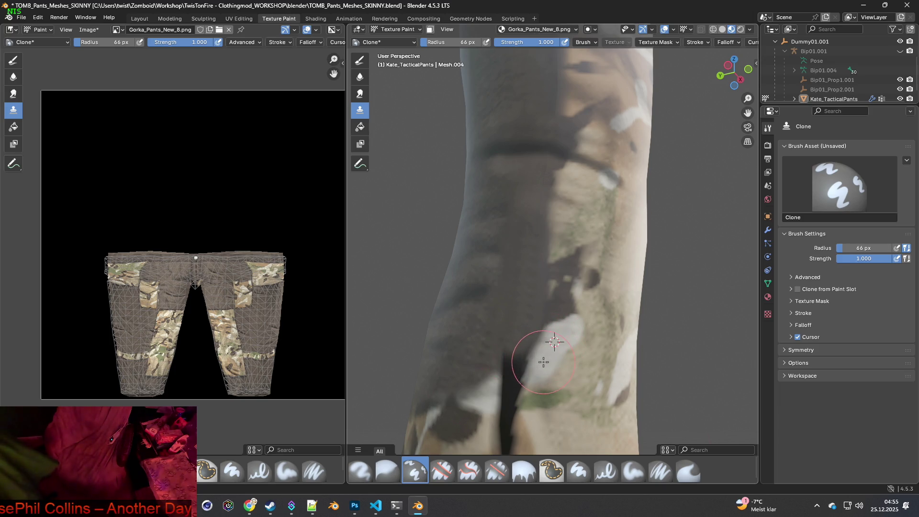
{"action": "mouse_move", "coordinate": [533, 369]}
{"action": "left_mouse_down"}
{"action": "mouse_move", "coordinate": [502, 396]}
{"action": "mouse_move", "coordinate": [483, 396]}
{"action": "left_mouse_up"}
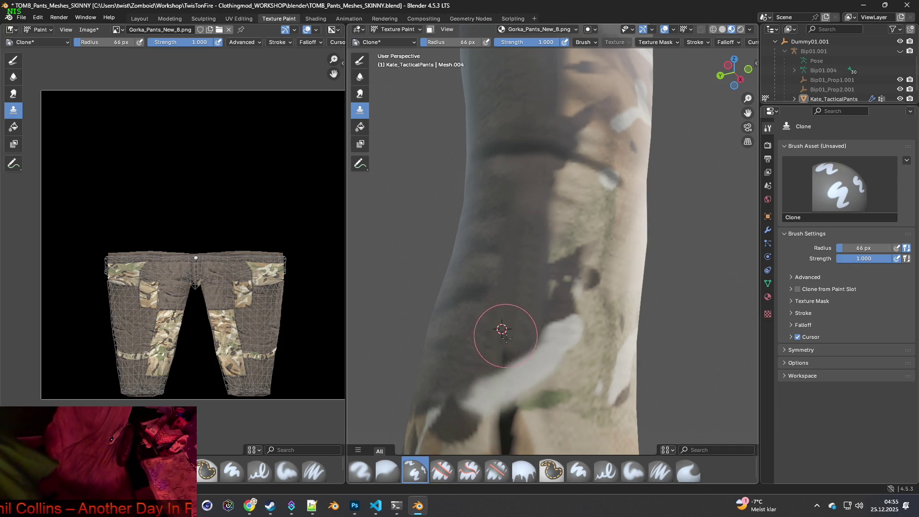
Set new clone sources and paint camo over the lower dark vertical strip.
{"action": "mouse_move", "coordinate": [513, 335]}
{"action": "middle_mouse_down"}
{"action": "mouse_move", "coordinate": [529, 303]}
{"action": "mouse_move", "coordinate": [523, 320]}
{"action": "middle_mouse_up"}
{"action": "left_click", "coordinate": [527, 304], "text": "ctrl"}
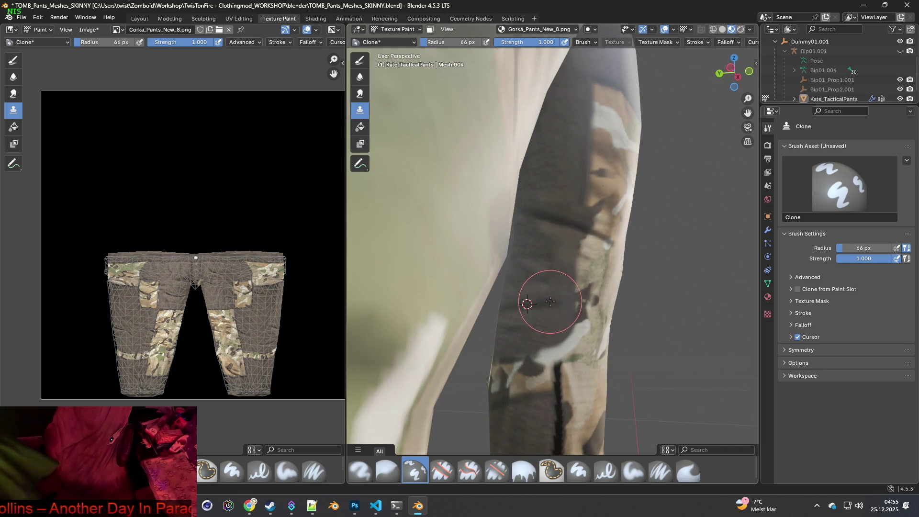
{"action": "left_click", "coordinate": [533, 273], "text": "ctrl"}
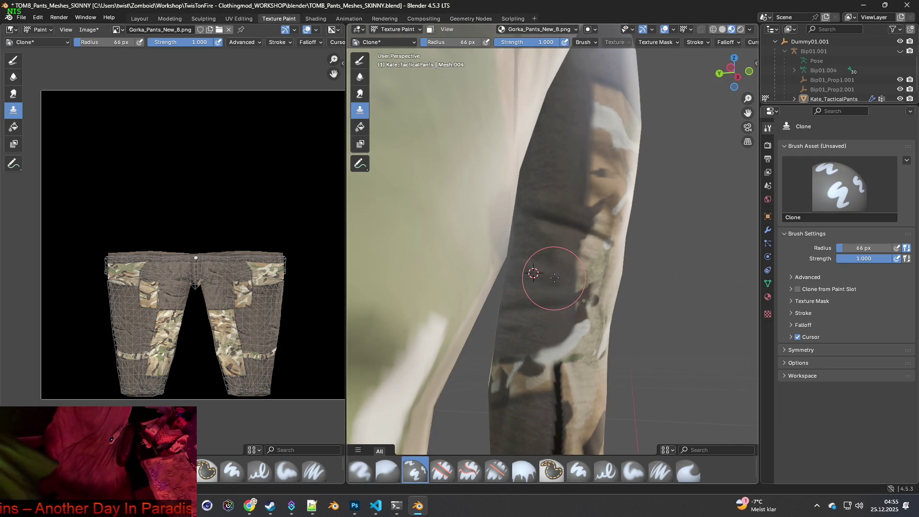
{"action": "mouse_move", "coordinate": [621, 313]}
{"action": "middle_mouse_down"}
{"action": "mouse_move", "coordinate": [578, 308]}
{"action": "mouse_move", "coordinate": [544, 330]}
{"action": "mouse_move", "coordinate": [538, 374]}
{"action": "middle_mouse_up"}
{"action": "left_click", "coordinate": [532, 355], "text": "ctrl"}
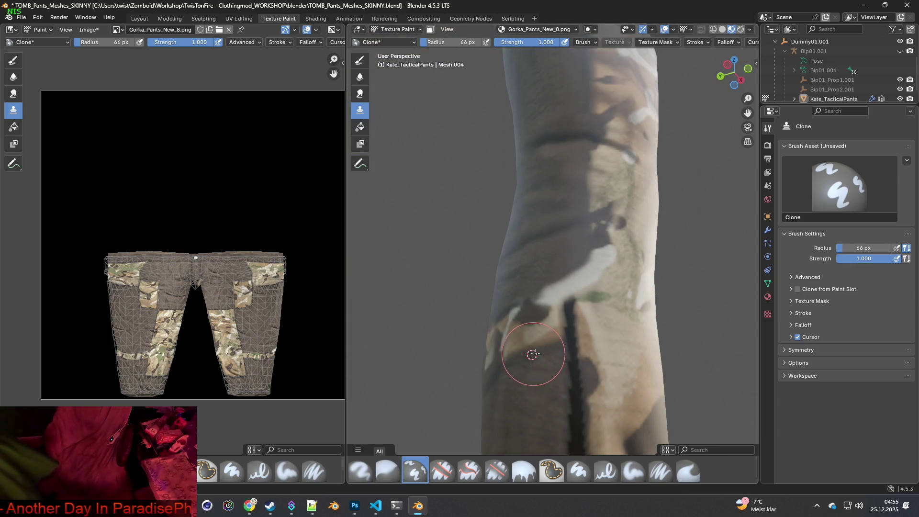
{"action": "mouse_move", "coordinate": [558, 345]}
{"action": "left_mouse_down"}
{"action": "mouse_move", "coordinate": [550, 352]}
{"action": "mouse_move", "coordinate": [571, 340]}
{"action": "mouse_move", "coordinate": [557, 326]}
{"action": "left_mouse_up"}
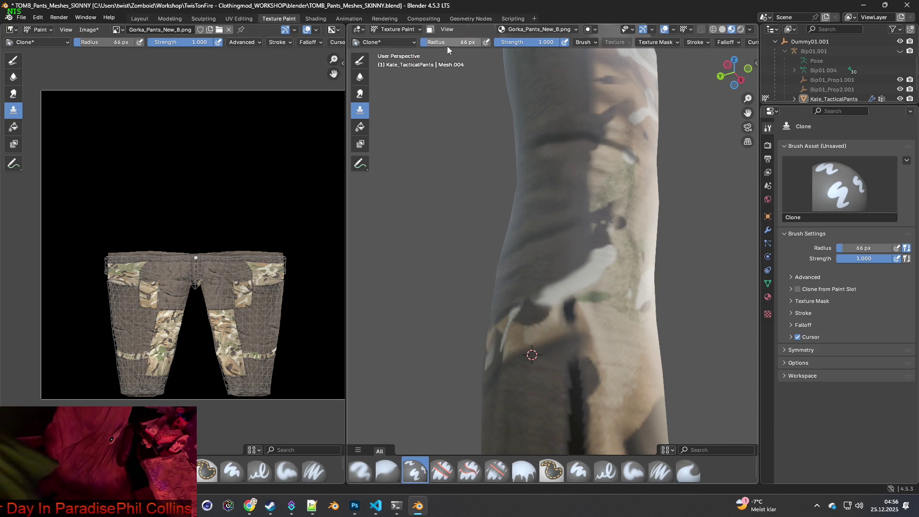
{"action": "middle_click_drag", "start_coordinate": [593, 357], "coordinate": [582, 344]}
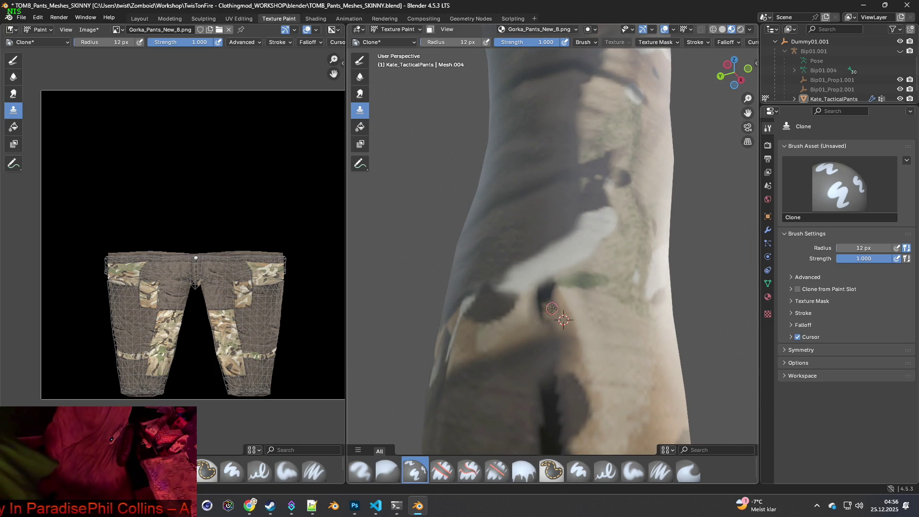
Dab three small clone strokes of camo over the dark fold on the leg.
{"action": "left_click_drag", "start_coordinate": [550, 295], "coordinate": [552, 304]}
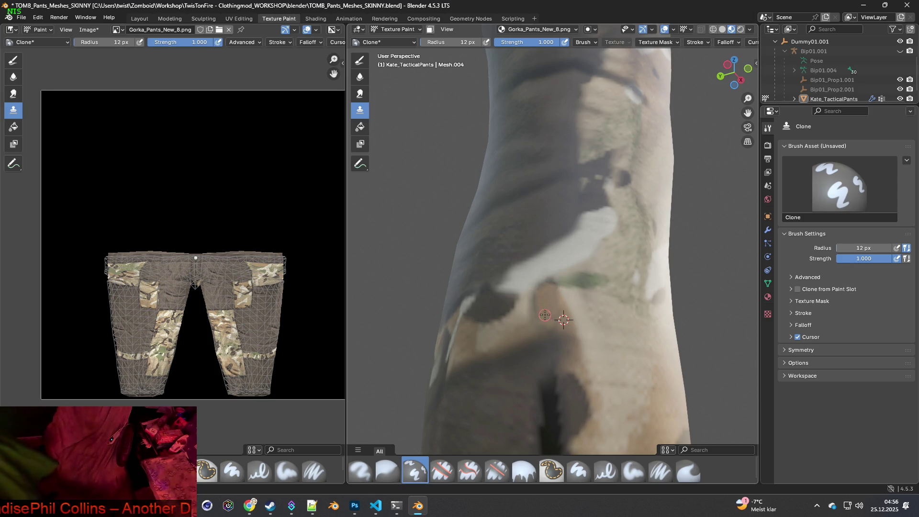
{"action": "left_click_drag", "start_coordinate": [538, 300], "coordinate": [542, 323]}
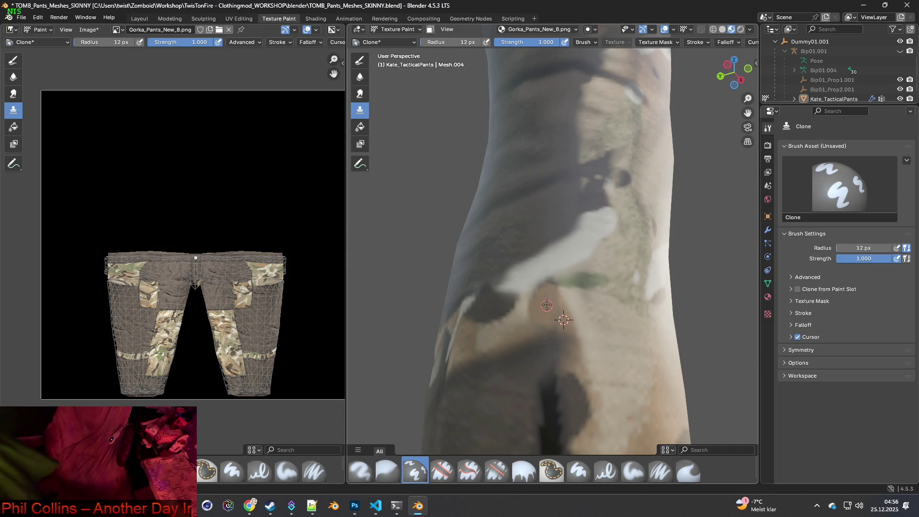
{"action": "mouse_move", "coordinate": [543, 325]}
{"action": "left_mouse_down"}
{"action": "mouse_move", "coordinate": [534, 312]}
{"action": "mouse_move", "coordinate": [544, 290]}
{"action": "mouse_move", "coordinate": [559, 317]}
{"action": "left_mouse_up"}
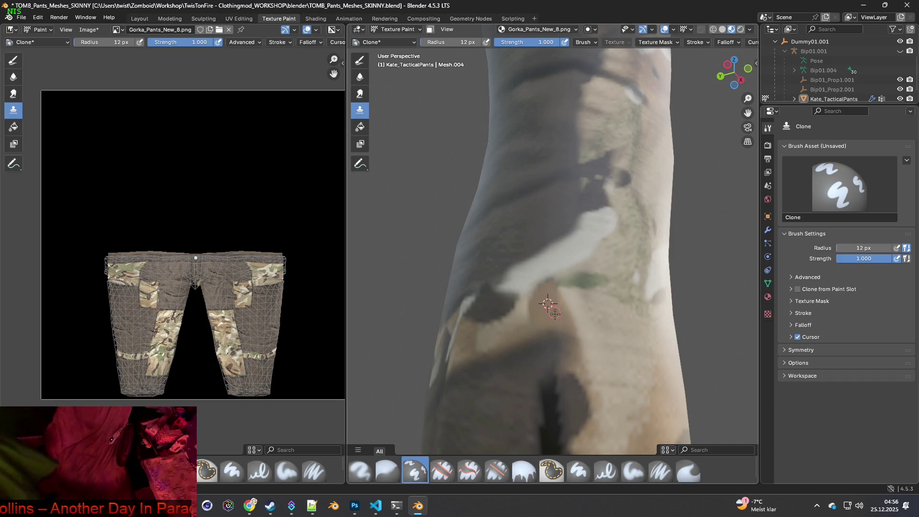
{"action": "scroll", "coordinate": [533, 328], "scroll_direction": "down", "scroll_amount": 3}
{"action": "mouse_move", "coordinate": [546, 335]}
{"action": "middle_mouse_down"}
{"action": "mouse_move", "coordinate": [558, 348]}
{"action": "mouse_move", "coordinate": [562, 311]}
{"action": "mouse_move", "coordinate": [566, 341]}
{"action": "middle_mouse_up"}
Enlarge the brush to 31 px and clone fabric over the upper part of the dark seam.
{"action": "key", "text": "f"}
{"action": "left_click", "coordinate": [554, 336], "text": "ctrl"}
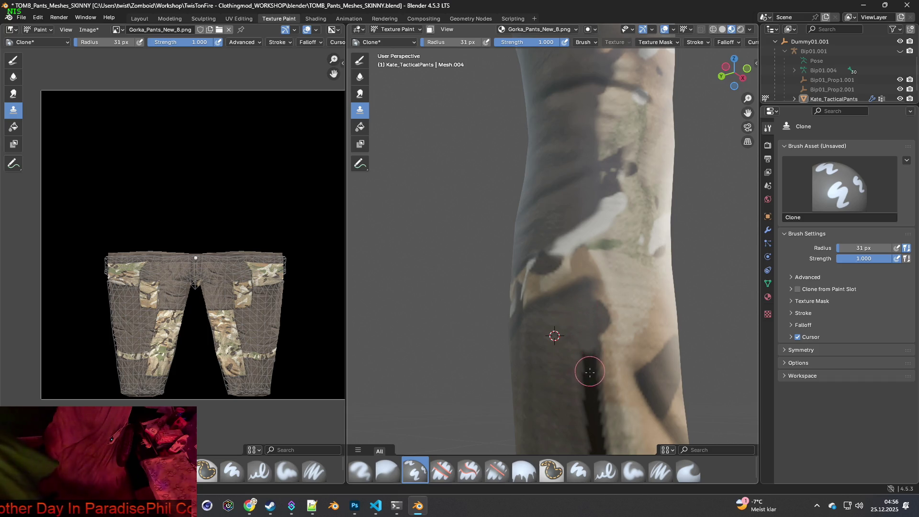
{"action": "middle_click_drag", "start_coordinate": [589, 369], "coordinate": [579, 338]}
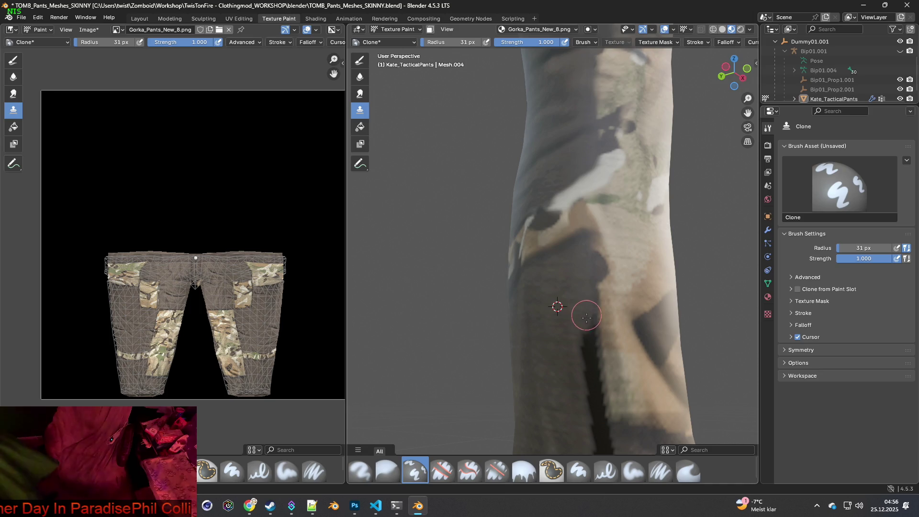
{"action": "left_click_drag", "start_coordinate": [585, 323], "coordinate": [594, 428]}
{"action": "middle_click_drag", "start_coordinate": [594, 429], "coordinate": [572, 297]}
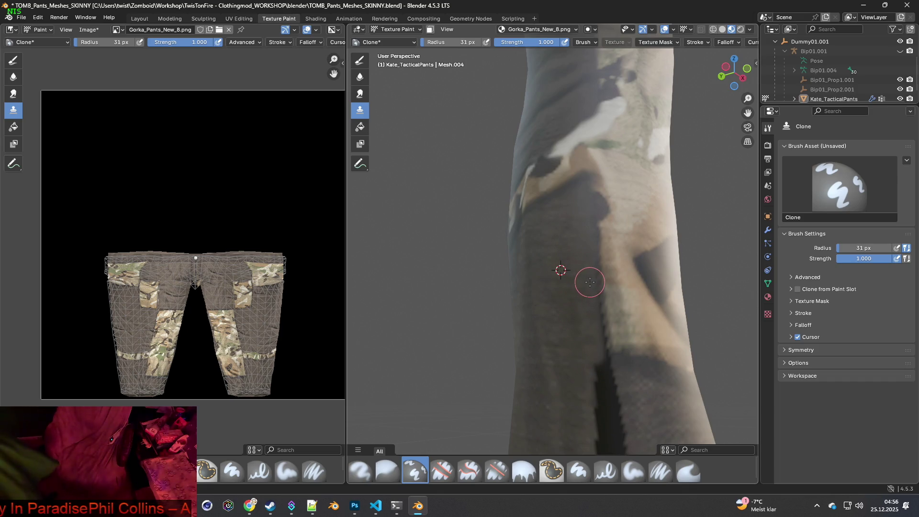
{"action": "left_click", "coordinate": [560, 319], "text": "ctrl"}
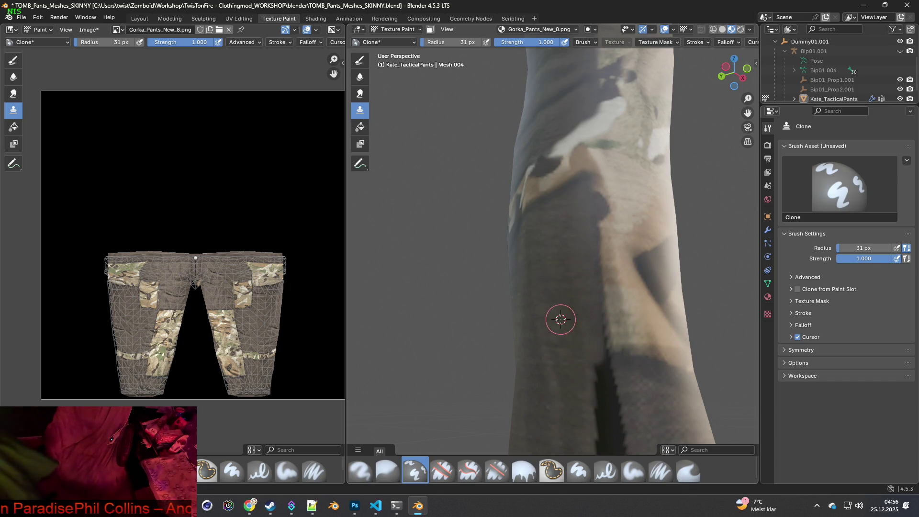
{"action": "left_click_drag", "start_coordinate": [598, 318], "coordinate": [602, 372]}
Resample sources and clone fabric down the seam and over the dark crotch shadow.
{"action": "middle_click_drag", "start_coordinate": [602, 373], "coordinate": [581, 287]}
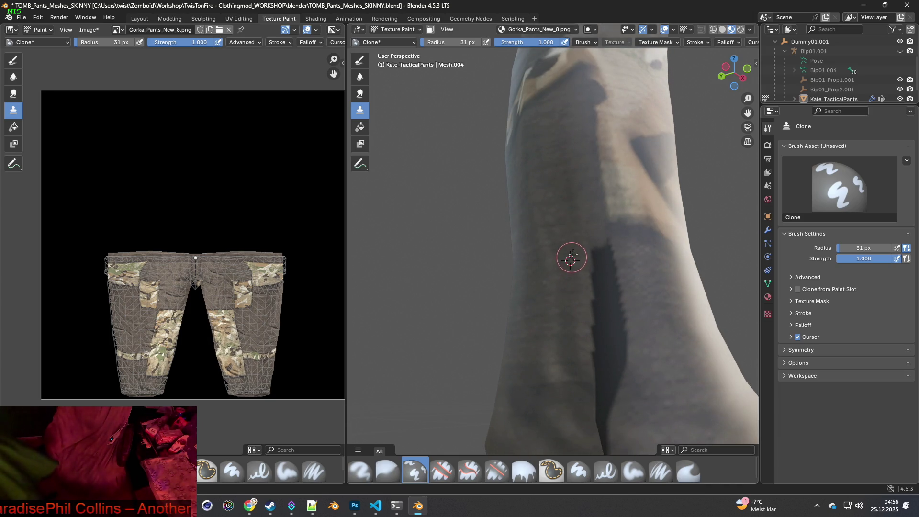
{"action": "left_click", "coordinate": [561, 248], "text": "ctrl"}
{"action": "left_click_drag", "start_coordinate": [588, 246], "coordinate": [596, 340]}
{"action": "left_click", "coordinate": [568, 264], "text": "ctrl"}
{"action": "mouse_move", "coordinate": [592, 255]}
{"action": "left_mouse_down"}
{"action": "mouse_move", "coordinate": [595, 323]}
{"action": "mouse_move", "coordinate": [599, 248]}
{"action": "mouse_move", "coordinate": [604, 310]}
{"action": "mouse_move", "coordinate": [600, 255]}
{"action": "mouse_move", "coordinate": [624, 350]}
{"action": "left_mouse_up"}
{"action": "left_click", "coordinate": [568, 315], "text": "ctrl"}
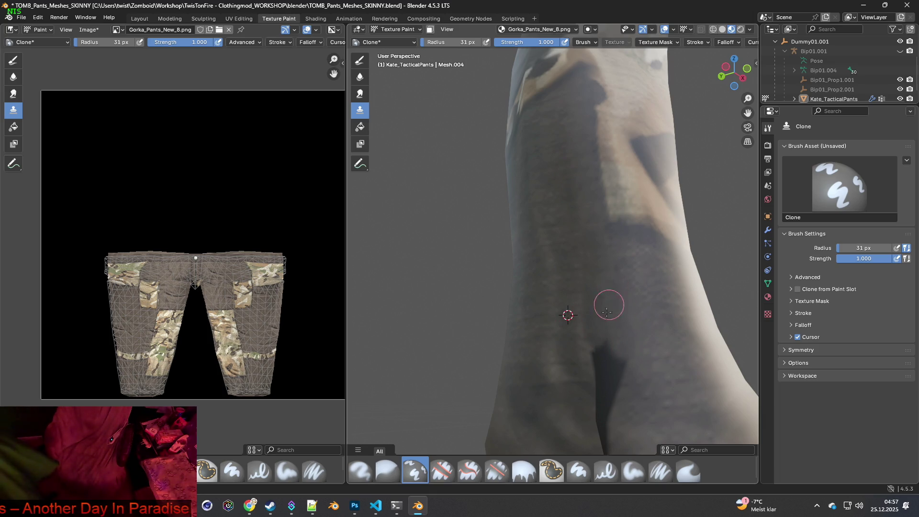
{"action": "mouse_move", "coordinate": [605, 324]}
{"action": "left_mouse_down"}
{"action": "mouse_move", "coordinate": [605, 353]}
{"action": "mouse_move", "coordinate": [593, 355]}
{"action": "mouse_move", "coordinate": [612, 352]}
{"action": "mouse_move", "coordinate": [618, 364]}
{"action": "left_mouse_up"}
Paint over the dark crease toward the hem and check the seam from other angles.
{"action": "left_click", "coordinate": [652, 362], "text": "ctrl"}
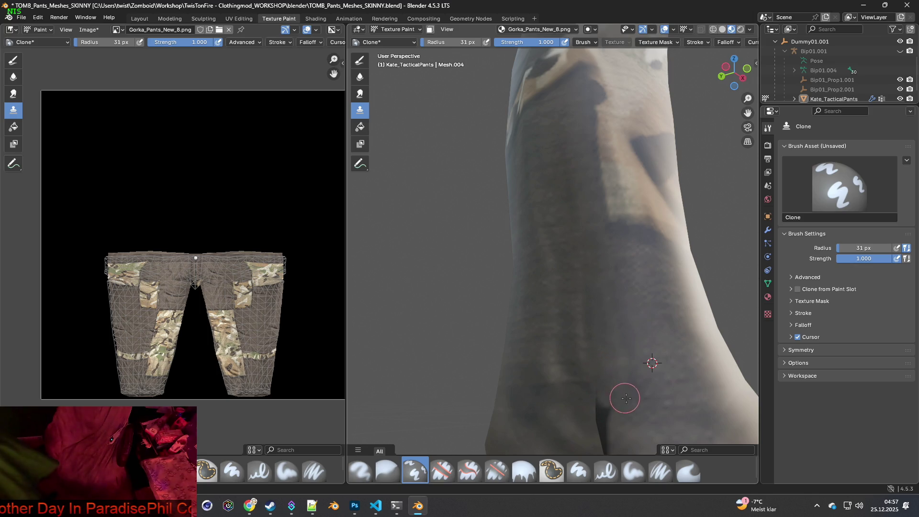
{"action": "middle_click_drag", "start_coordinate": [625, 398], "coordinate": [616, 359], "text": "shift"}
{"action": "left_click_drag", "start_coordinate": [574, 297], "coordinate": [579, 347]}
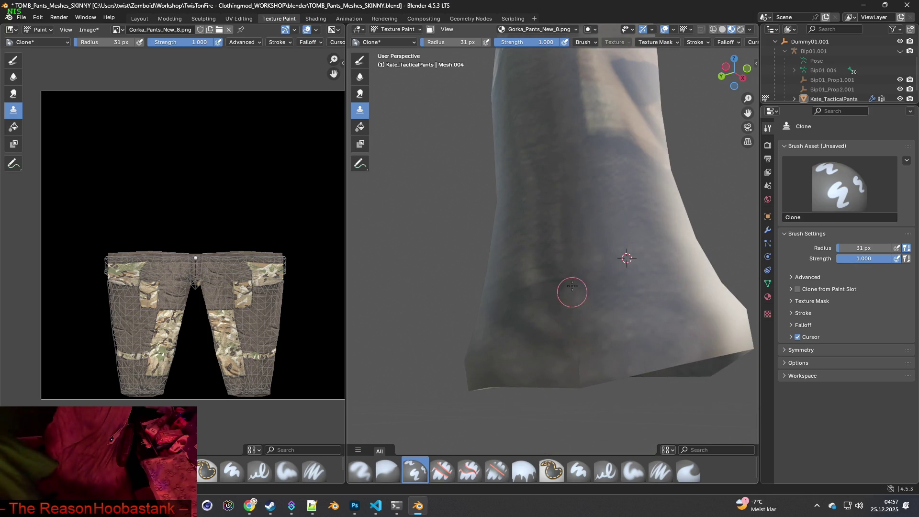
{"action": "mouse_move", "coordinate": [577, 342]}
{"action": "middle_mouse_down"}
{"action": "mouse_move", "coordinate": [659, 365]}
{"action": "mouse_move", "coordinate": [535, 317]}
{"action": "middle_mouse_up"}
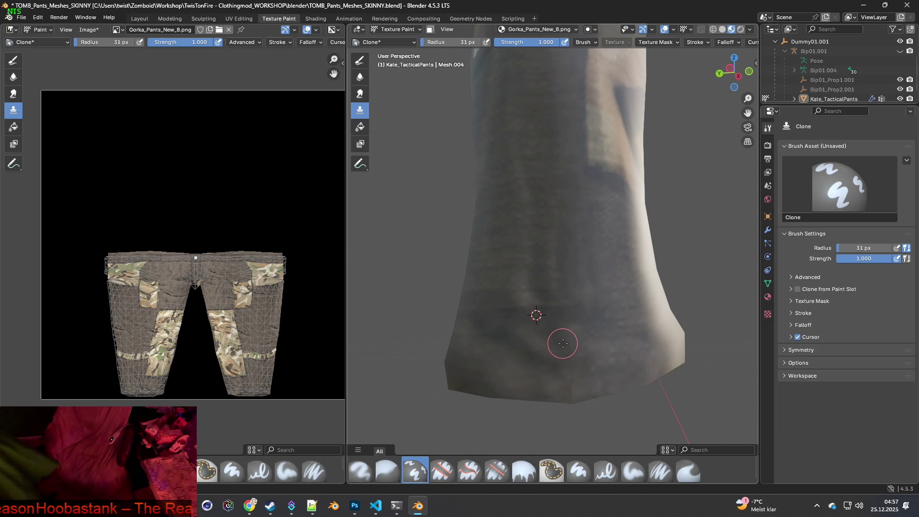
{"action": "mouse_move", "coordinate": [558, 352]}
{"action": "middle_mouse_down"}
{"action": "mouse_move", "coordinate": [638, 329]}
{"action": "mouse_move", "coordinate": [478, 325]}
{"action": "mouse_move", "coordinate": [520, 262]}
{"action": "middle_mouse_up"}
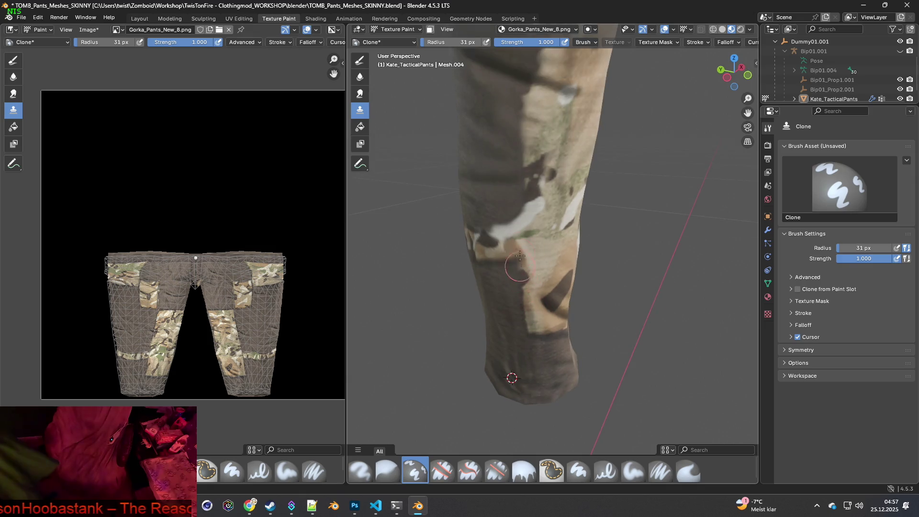
Zoom onto the pants front and clone fabric over the dark fly line.
{"action": "scroll", "coordinate": [519, 262], "scroll_direction": "up", "scroll_amount": 3}
{"action": "scroll", "coordinate": [536, 309], "scroll_direction": "up", "scroll_amount": 2}
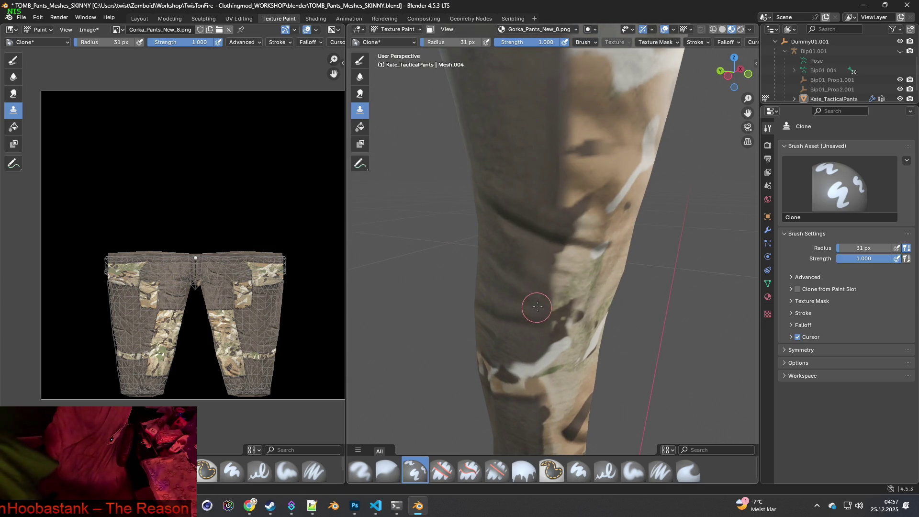
{"action": "scroll", "coordinate": [560, 250], "scroll_direction": "down", "scroll_amount": 5}
{"action": "mouse_move", "coordinate": [560, 250]}
{"action": "middle_mouse_down"}
{"action": "mouse_move", "coordinate": [527, 224]}
{"action": "mouse_move", "coordinate": [550, 301]}
{"action": "mouse_move", "coordinate": [573, 317]}
{"action": "middle_mouse_up"}
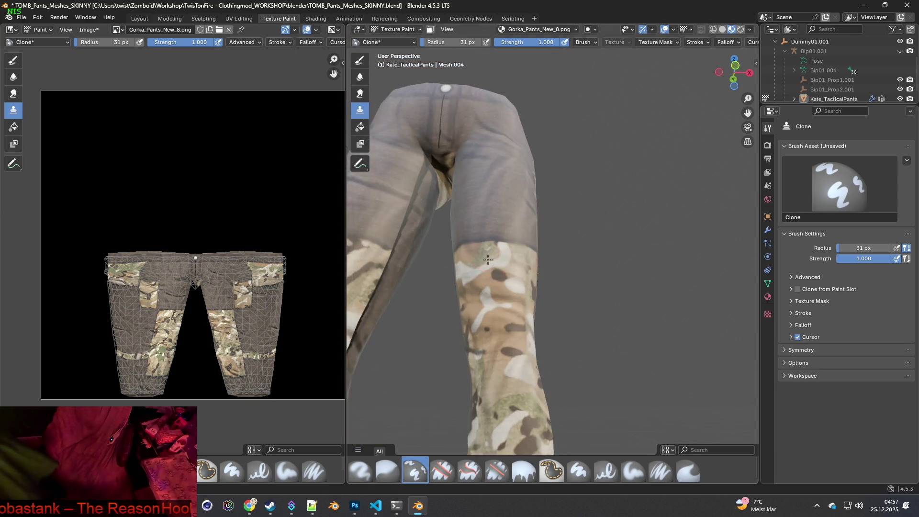
{"action": "scroll", "coordinate": [595, 334], "scroll_direction": "up", "scroll_amount": 3}
{"action": "scroll", "coordinate": [617, 335], "scroll_direction": "up", "scroll_amount": 1}
{"action": "scroll", "coordinate": [639, 338], "scroll_direction": "down", "scroll_amount": 2}
{"action": "scroll", "coordinate": [648, 350], "scroll_direction": "up", "scroll_amount": 2}
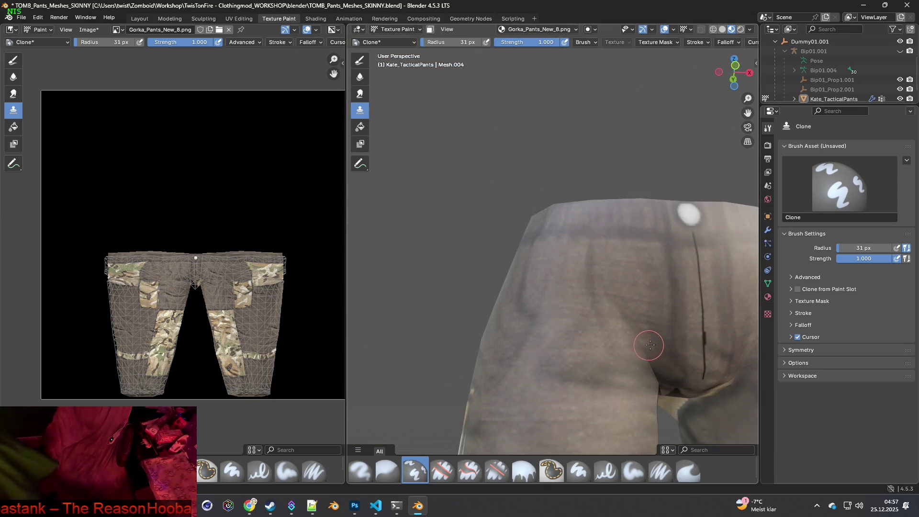
{"action": "scroll", "coordinate": [570, 325], "scroll_direction": "down", "scroll_amount": 1}
{"action": "scroll", "coordinate": [570, 325], "scroll_direction": "up", "scroll_amount": 2}
{"action": "scroll", "coordinate": [554, 325], "scroll_direction": "down", "scroll_amount": 1}
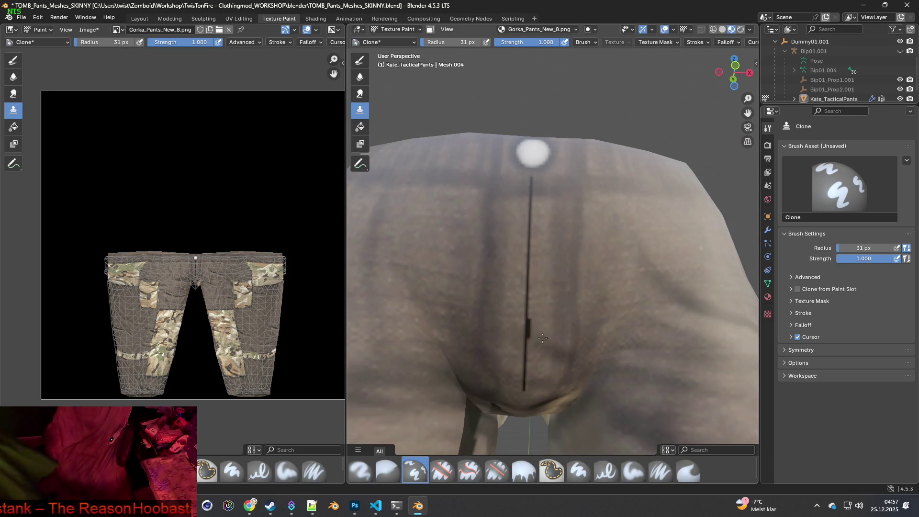
{"action": "scroll", "coordinate": [543, 340], "scroll_direction": "up", "scroll_amount": 4}
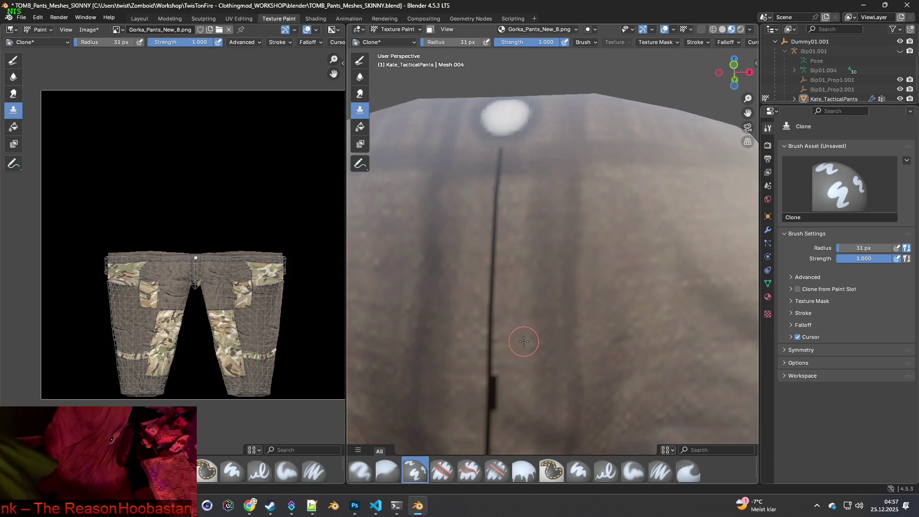
{"action": "scroll", "coordinate": [527, 330], "scroll_direction": "down", "scroll_amount": 1}
{"action": "scroll", "coordinate": [555, 292], "scroll_direction": "up", "scroll_amount": 1}
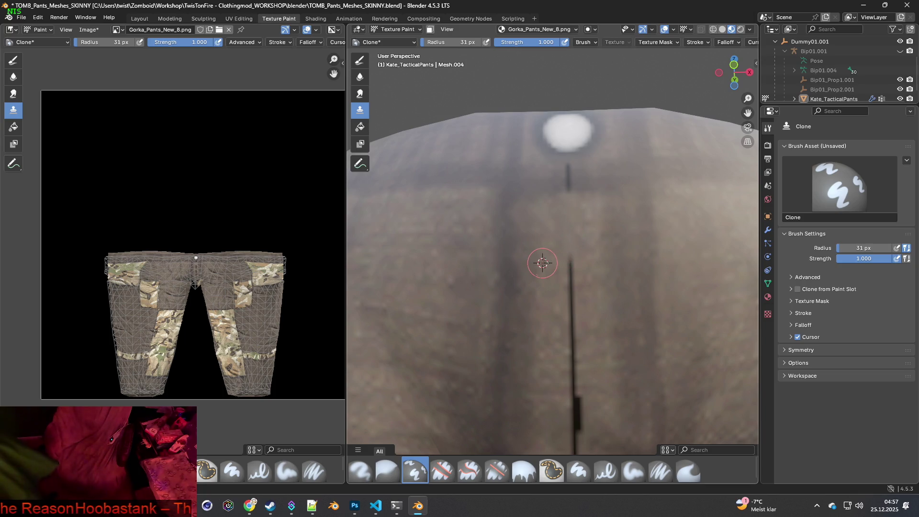
{"action": "left_click_drag", "start_coordinate": [570, 264], "coordinate": [576, 411]}
{"action": "mouse_move", "coordinate": [576, 411]}
{"action": "middle_mouse_down"}
{"action": "mouse_move", "coordinate": [581, 389]}
{"action": "mouse_move", "coordinate": [550, 298]}
{"action": "middle_mouse_up"}
{"action": "left_click", "coordinate": [550, 300], "text": "ctrl"}
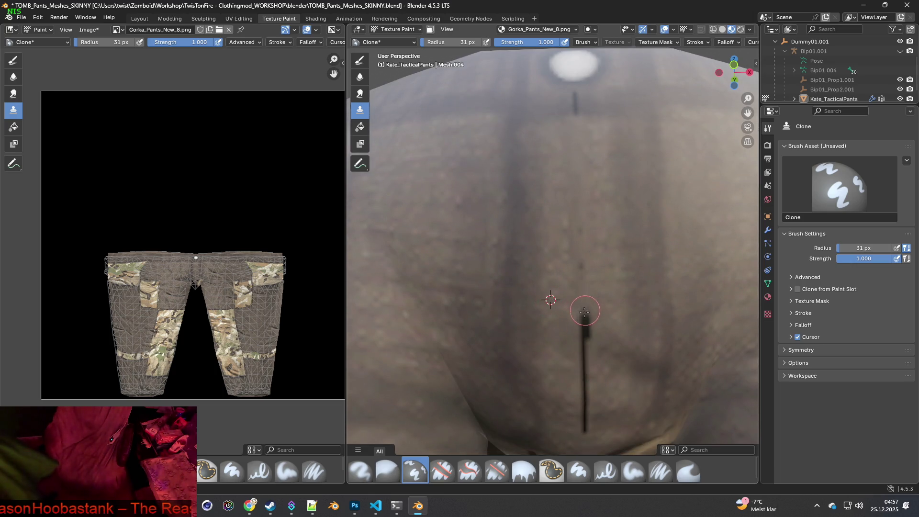
{"action": "left_click_drag", "start_coordinate": [584, 333], "coordinate": [585, 429]}
{"action": "left_click", "coordinate": [555, 328], "text": "ctrl"}
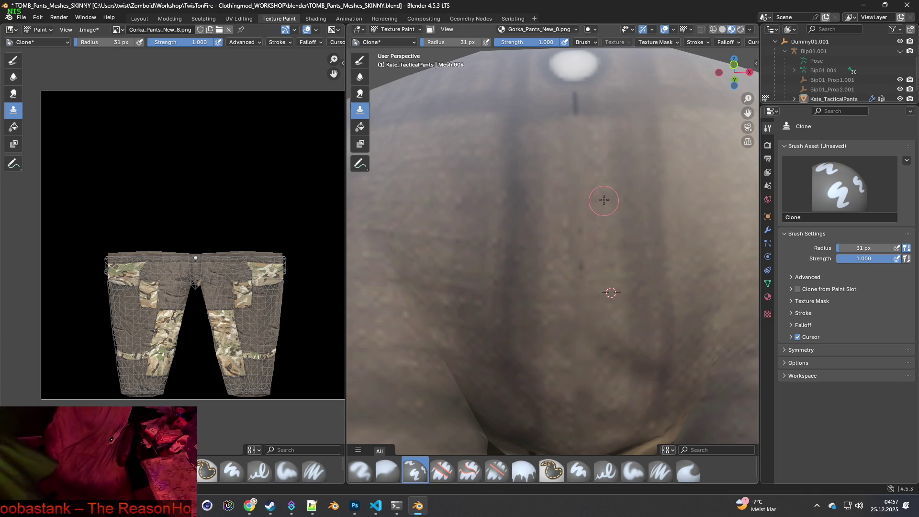
Set clone sources on plain fabric and lighten the dark crotch patch.
{"action": "left_click", "coordinate": [609, 228], "text": "ctrl"}
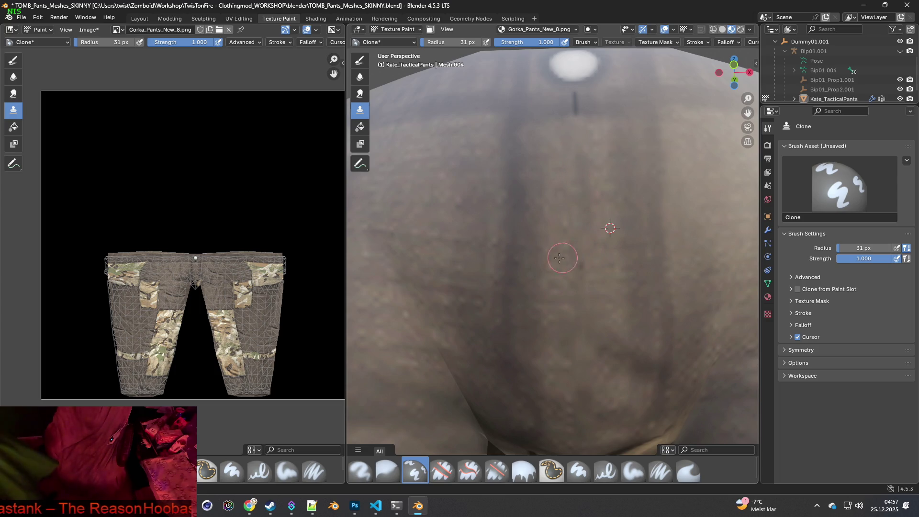
{"action": "scroll", "coordinate": [579, 277], "scroll_direction": "down", "scroll_amount": 3}
{"action": "scroll", "coordinate": [580, 287], "scroll_direction": "up", "scroll_amount": 2}
{"action": "middle_click_drag", "start_coordinate": [583, 281], "coordinate": [572, 328]}
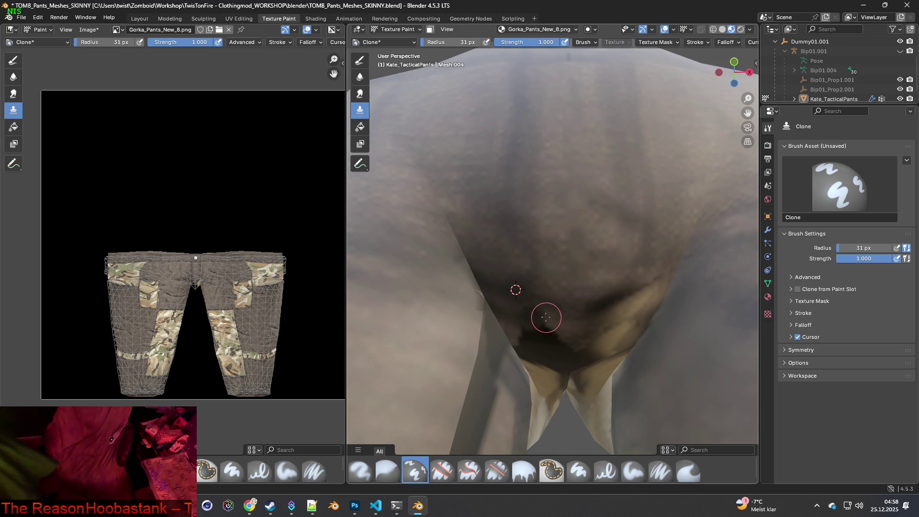
{"action": "left_click", "coordinate": [562, 286], "text": "ctrl"}
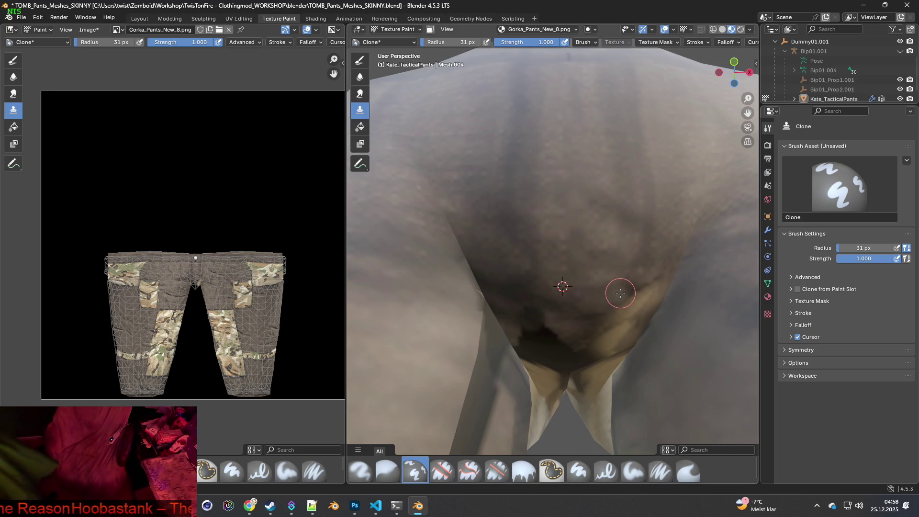
{"action": "middle_click_drag", "start_coordinate": [635, 290], "coordinate": [632, 301]}
{"action": "mouse_move", "coordinate": [586, 253]}
{"action": "left_mouse_down"}
{"action": "mouse_move", "coordinate": [568, 229]}
{"action": "mouse_move", "coordinate": [560, 246]}
{"action": "mouse_move", "coordinate": [541, 236]}
{"action": "left_mouse_up"}
Raise the brush radius to 58 px and clone fabric over the rest of the crotch patch.
{"action": "left_click", "coordinate": [536, 191], "text": "ctrl"}
{"action": "key", "text": "f"}
{"action": "left_click", "coordinate": [540, 146], "text": "ctrl"}
{"action": "mouse_move", "coordinate": [540, 179]}
{"action": "left_mouse_down"}
{"action": "mouse_move", "coordinate": [513, 257]}
{"action": "mouse_move", "coordinate": [540, 268]}
{"action": "mouse_move", "coordinate": [560, 260]}
{"action": "mouse_move", "coordinate": [550, 234]}
{"action": "mouse_move", "coordinate": [488, 199]}
{"action": "mouse_move", "coordinate": [480, 181]}
{"action": "mouse_move", "coordinate": [511, 220]}
{"action": "mouse_move", "coordinate": [525, 268]}
{"action": "mouse_move", "coordinate": [544, 283]}
{"action": "mouse_move", "coordinate": [566, 287]}
{"action": "mouse_move", "coordinate": [581, 273]}
{"action": "mouse_move", "coordinate": [578, 241]}
{"action": "mouse_move", "coordinate": [575, 255]}
{"action": "left_mouse_up"}
{"action": "middle_click_drag", "start_coordinate": [567, 279], "coordinate": [546, 266]}
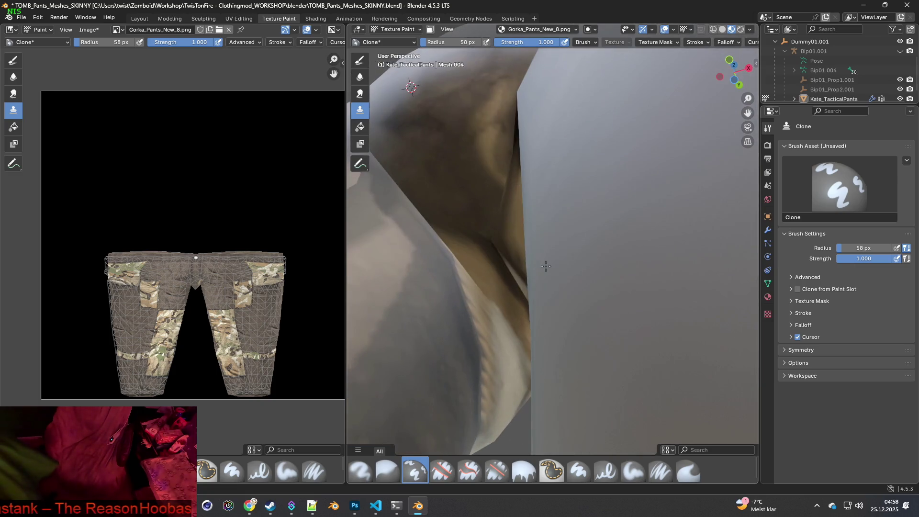
Rotate the pants to show the back and clone fabric over the upper dark seam strip.
{"action": "mouse_move", "coordinate": [448, 212]}
{"action": "middle_mouse_down"}
{"action": "mouse_move", "coordinate": [478, 302]}
{"action": "mouse_move", "coordinate": [516, 327]}
{"action": "mouse_move", "coordinate": [551, 288]}
{"action": "mouse_move", "coordinate": [581, 273]}
{"action": "mouse_move", "coordinate": [612, 297]}
{"action": "mouse_move", "coordinate": [546, 324]}
{"action": "mouse_move", "coordinate": [548, 315]}
{"action": "middle_mouse_up"}
{"action": "scroll", "coordinate": [479, 311], "scroll_direction": "down", "scroll_amount": 5}
{"action": "mouse_move", "coordinate": [556, 249]}
{"action": "middle_mouse_down"}
{"action": "mouse_move", "coordinate": [595, 297]}
{"action": "mouse_move", "coordinate": [481, 277]}
{"action": "mouse_move", "coordinate": [570, 304]}
{"action": "mouse_move", "coordinate": [551, 318]}
{"action": "mouse_move", "coordinate": [598, 326]}
{"action": "mouse_move", "coordinate": [553, 336]}
{"action": "mouse_move", "coordinate": [614, 319]}
{"action": "mouse_move", "coordinate": [611, 336]}
{"action": "mouse_move", "coordinate": [537, 350]}
{"action": "middle_mouse_up"}
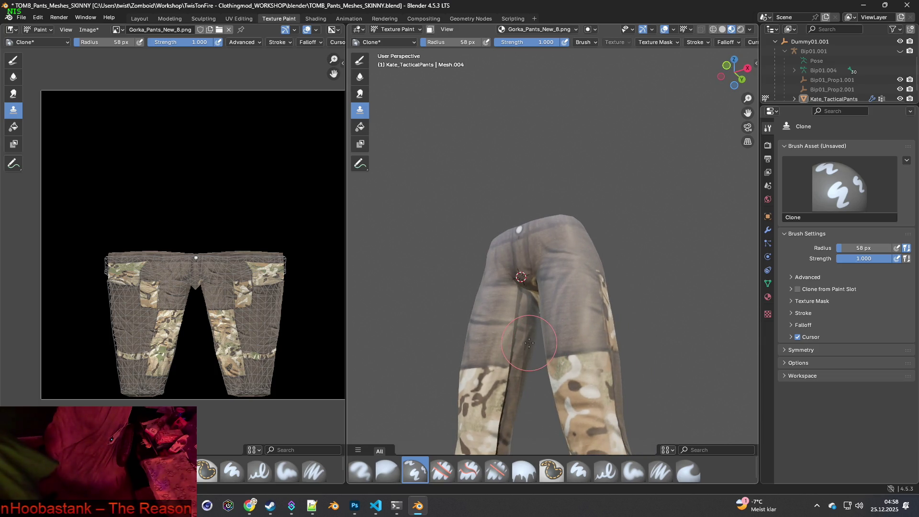
{"action": "scroll", "coordinate": [529, 343], "scroll_direction": "up", "scroll_amount": 10}
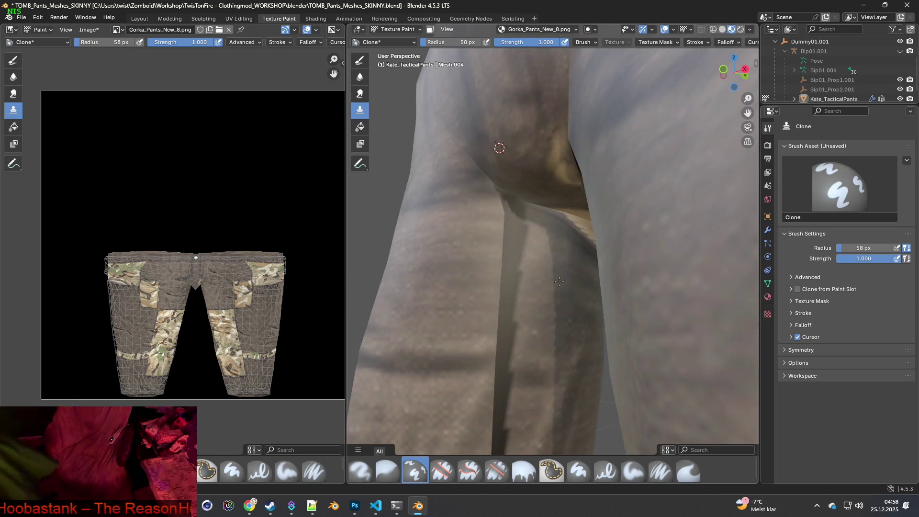
{"action": "scroll", "coordinate": [535, 294], "scroll_direction": "up", "scroll_amount": 5}
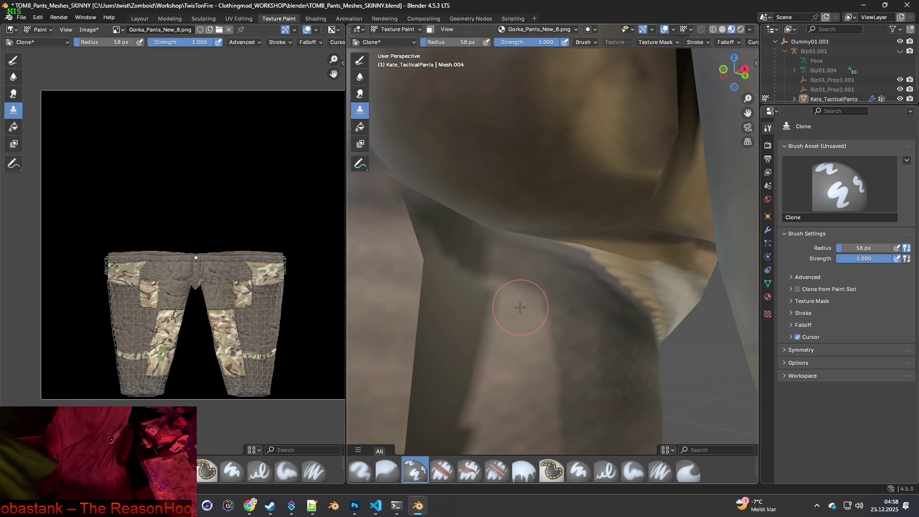
{"action": "scroll", "coordinate": [528, 319], "scroll_direction": "down", "scroll_amount": 4}
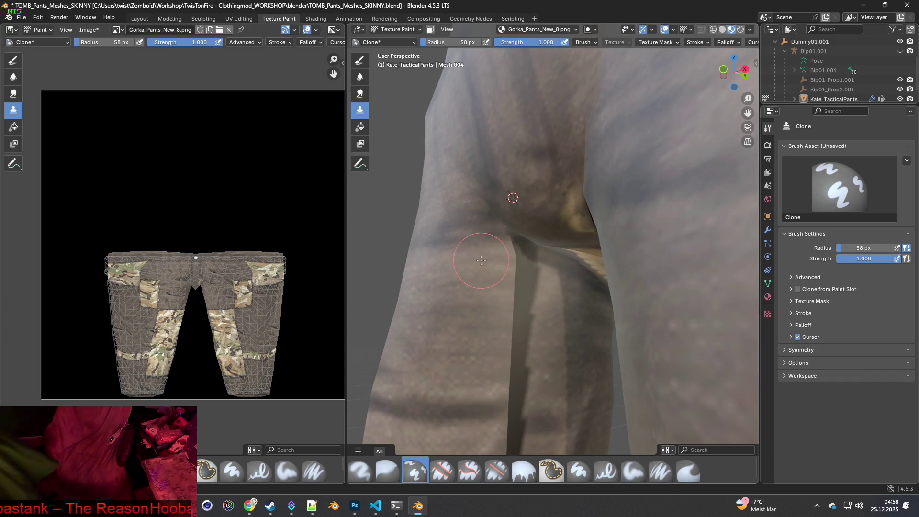
{"action": "left_click", "coordinate": [465, 242], "text": "ctrl"}
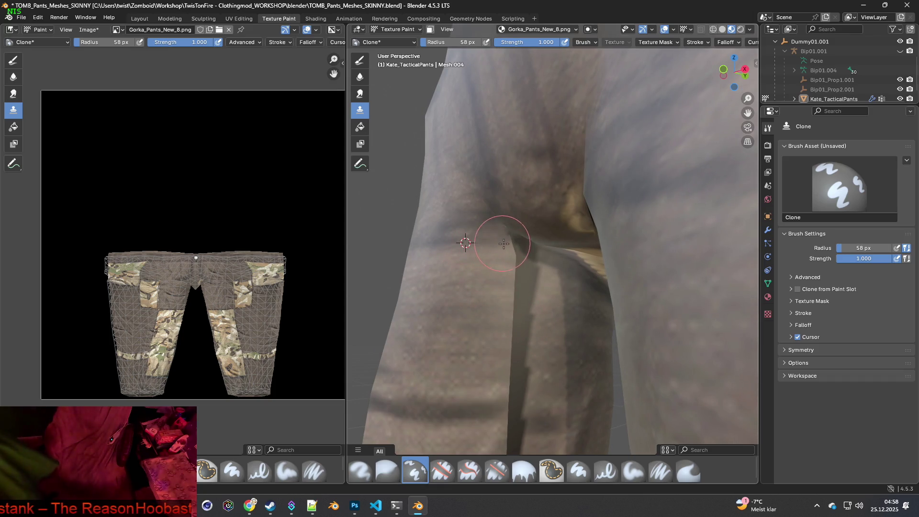
{"action": "left_click_drag", "start_coordinate": [530, 246], "coordinate": [535, 248]}
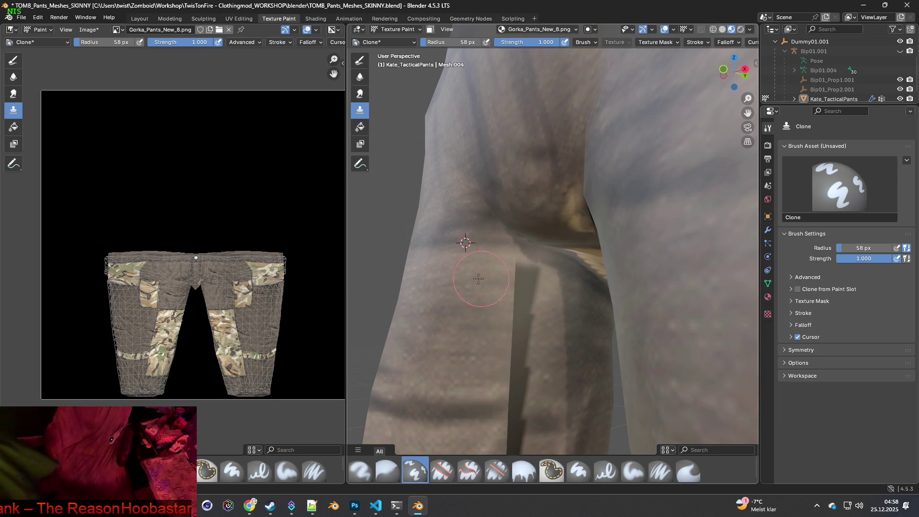
{"action": "mouse_move", "coordinate": [488, 276]}
{"action": "left_mouse_down"}
{"action": "mouse_move", "coordinate": [541, 275]}
{"action": "mouse_move", "coordinate": [507, 287]}
{"action": "mouse_move", "coordinate": [531, 306]}
{"action": "mouse_move", "coordinate": [469, 316]}
{"action": "mouse_move", "coordinate": [526, 316]}
{"action": "mouse_move", "coordinate": [471, 327]}
{"action": "mouse_move", "coordinate": [536, 335]}
{"action": "left_mouse_up"}
{"action": "left_click", "coordinate": [443, 350], "text": "ctrl"}
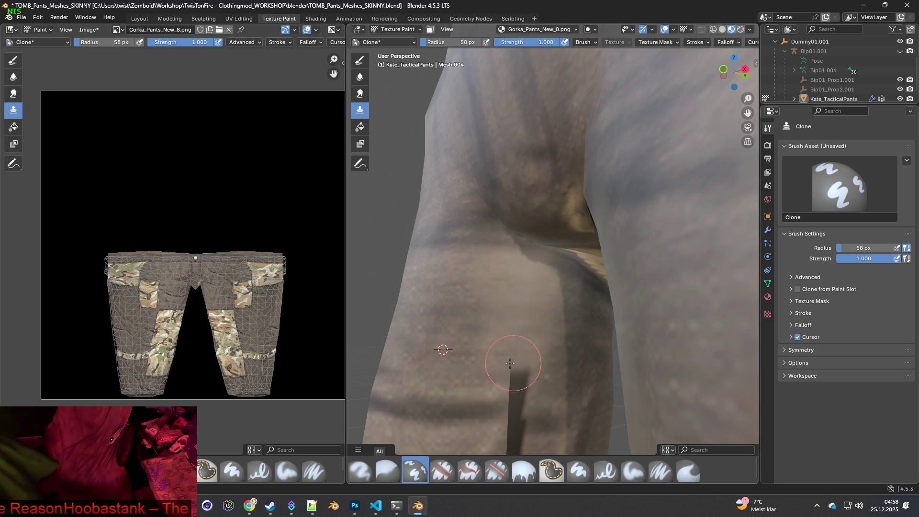
Extend cloned fabric down the lower part of the seam strip toward the hem.
{"action": "scroll", "coordinate": [509, 351], "scroll_direction": "up", "scroll_amount": 1}
{"action": "mouse_move", "coordinate": [501, 347]}
{"action": "left_mouse_down"}
{"action": "mouse_move", "coordinate": [527, 356]}
{"action": "mouse_move", "coordinate": [525, 378]}
{"action": "left_mouse_up"}
{"action": "left_click", "coordinate": [453, 378], "text": "ctrl"}
{"action": "middle_click_drag", "start_coordinate": [532, 378], "coordinate": [540, 338], "text": "shift"}
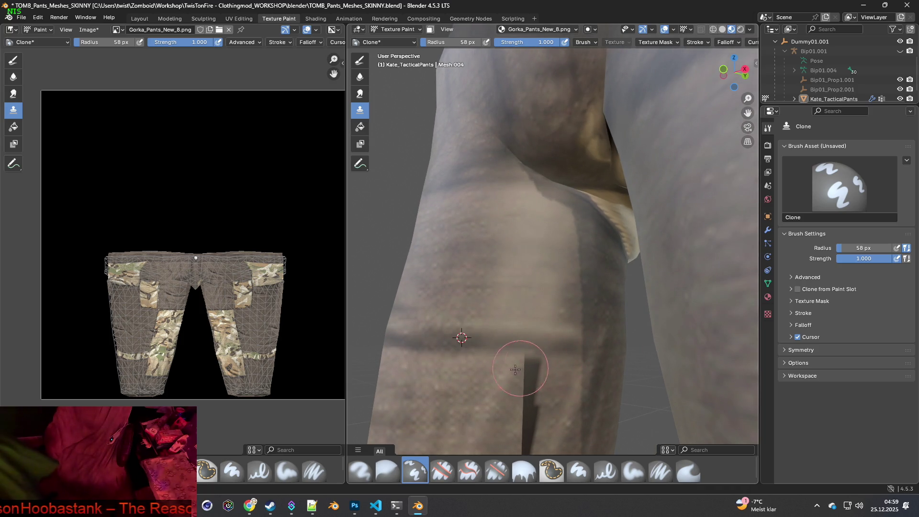
{"action": "mouse_move", "coordinate": [501, 375]}
{"action": "left_mouse_down"}
{"action": "mouse_move", "coordinate": [526, 366]}
{"action": "mouse_move", "coordinate": [524, 385]}
{"action": "left_mouse_up"}
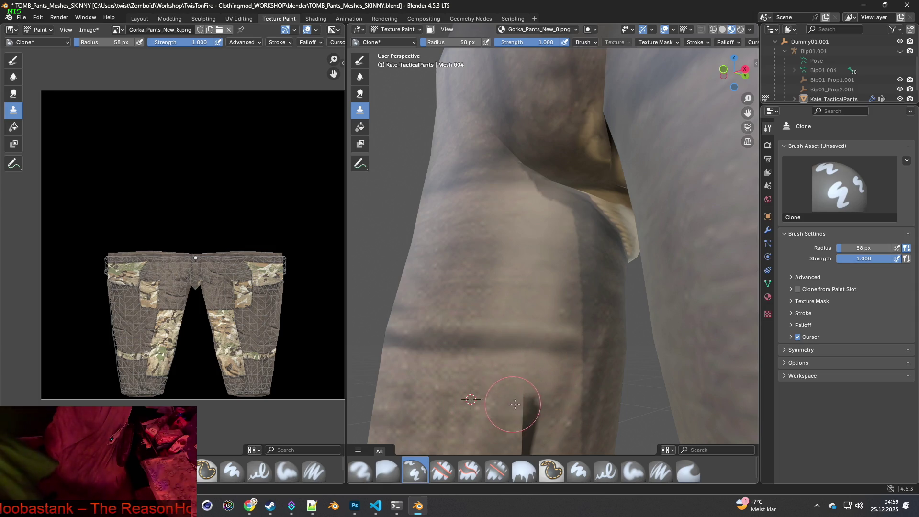
{"action": "left_click_drag", "start_coordinate": [471, 402], "coordinate": [482, 324], "text": "shift"}
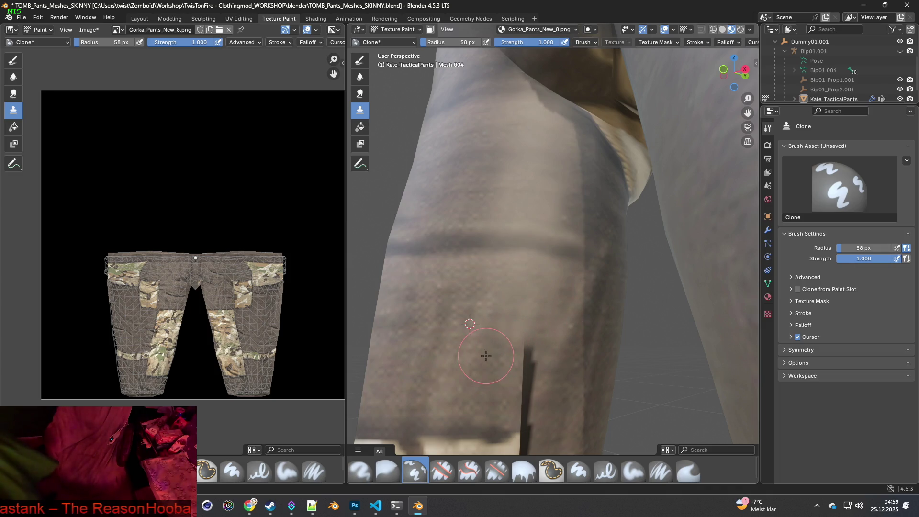
{"action": "middle_click_drag", "start_coordinate": [470, 324], "coordinate": [473, 303]}
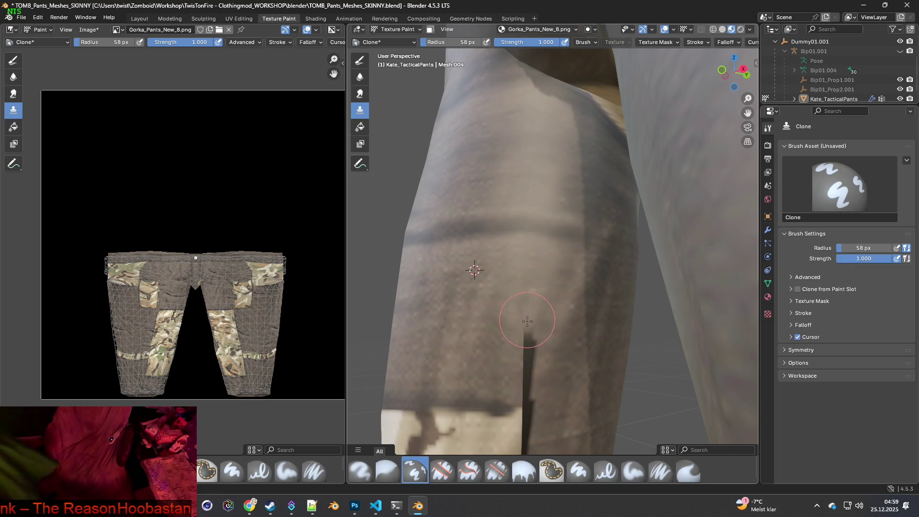
{"action": "mouse_move", "coordinate": [526, 352]}
{"action": "left_mouse_down"}
{"action": "mouse_move", "coordinate": [525, 389]}
{"action": "mouse_move", "coordinate": [458, 402]}
{"action": "mouse_move", "coordinate": [522, 403]}
{"action": "mouse_move", "coordinate": [501, 402]}
{"action": "left_mouse_up"}
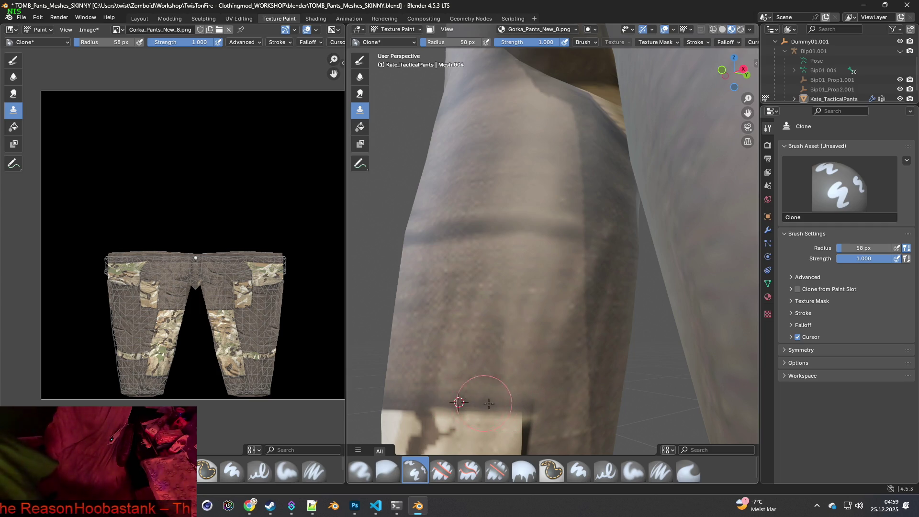
{"action": "mouse_move", "coordinate": [461, 400]}
{"action": "middle_mouse_down"}
{"action": "mouse_move", "coordinate": [467, 435]}
{"action": "mouse_move", "coordinate": [494, 374]}
{"action": "mouse_move", "coordinate": [546, 359]}
{"action": "mouse_move", "coordinate": [568, 383]}
{"action": "mouse_move", "coordinate": [567, 344]}
{"action": "middle_mouse_up"}
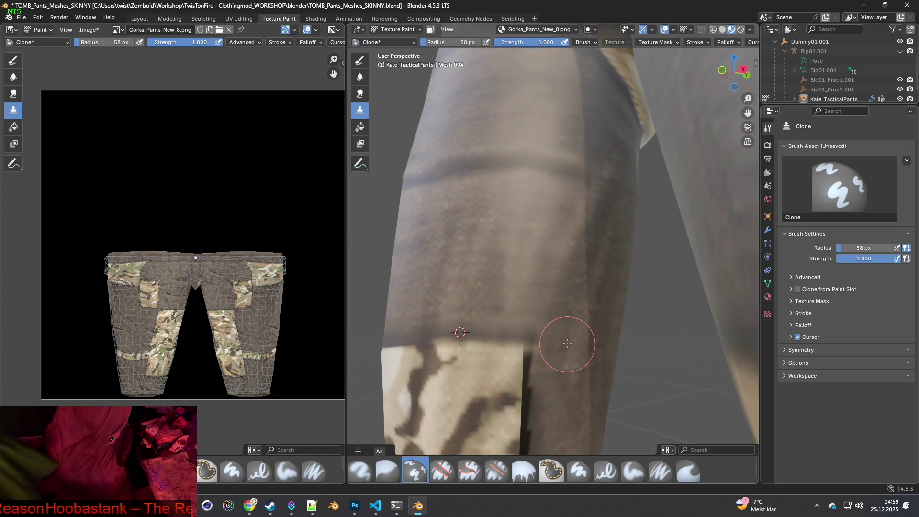
Clone camo over the top of the dark stripe along the camo patch edge.
{"action": "left_click", "coordinate": [601, 223], "text": "ctrl"}
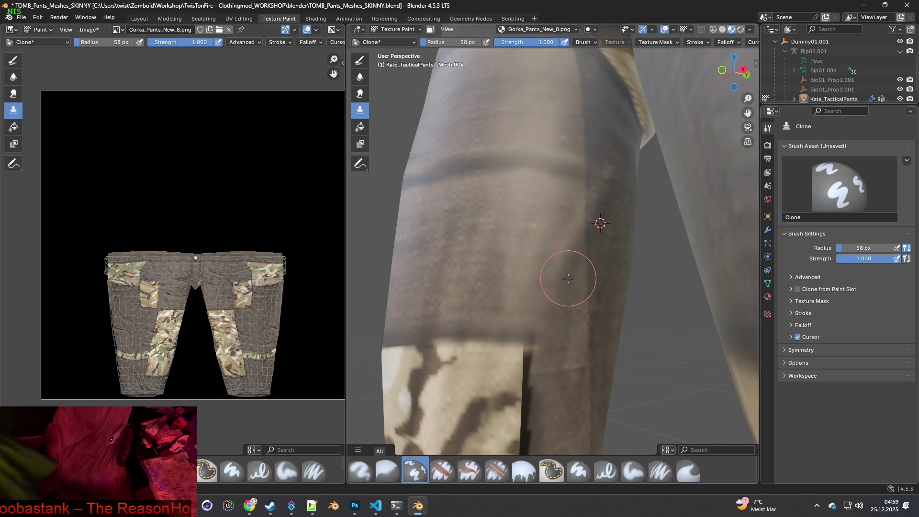
{"action": "middle_click_drag", "start_coordinate": [566, 348], "coordinate": [562, 300]}
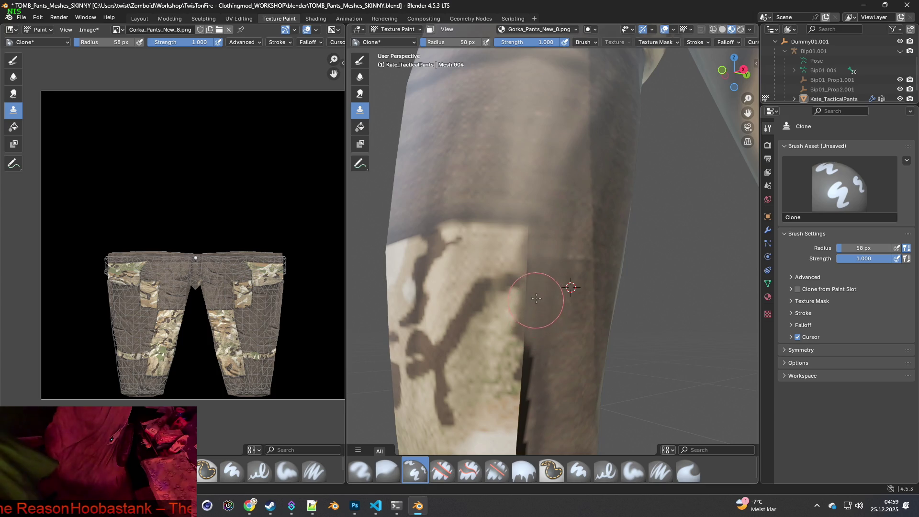
{"action": "middle_click_drag", "start_coordinate": [567, 363], "coordinate": [544, 267]}
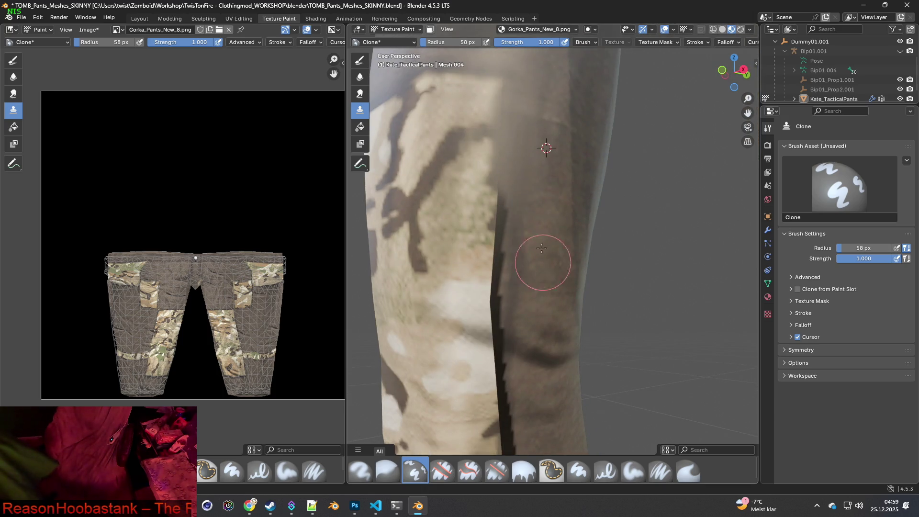
{"action": "mouse_move", "coordinate": [515, 172]}
{"action": "left_mouse_down"}
{"action": "mouse_move", "coordinate": [512, 205]}
{"action": "mouse_move", "coordinate": [503, 211]}
{"action": "mouse_move", "coordinate": [511, 189]}
{"action": "mouse_move", "coordinate": [513, 240]}
{"action": "mouse_move", "coordinate": [539, 244]}
{"action": "mouse_move", "coordinate": [523, 234]}
{"action": "mouse_move", "coordinate": [536, 241]}
{"action": "mouse_move", "coordinate": [507, 262]}
{"action": "mouse_move", "coordinate": [508, 246]}
{"action": "mouse_move", "coordinate": [503, 310]}
{"action": "left_mouse_up"}
{"action": "left_click", "coordinate": [547, 231], "text": "ctrl"}
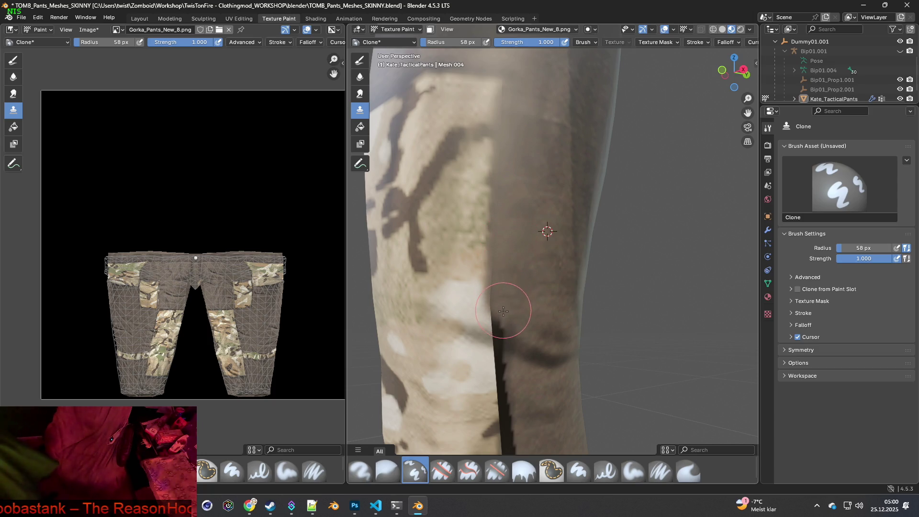
{"action": "left_click", "coordinate": [533, 353], "text": "ctrl"}
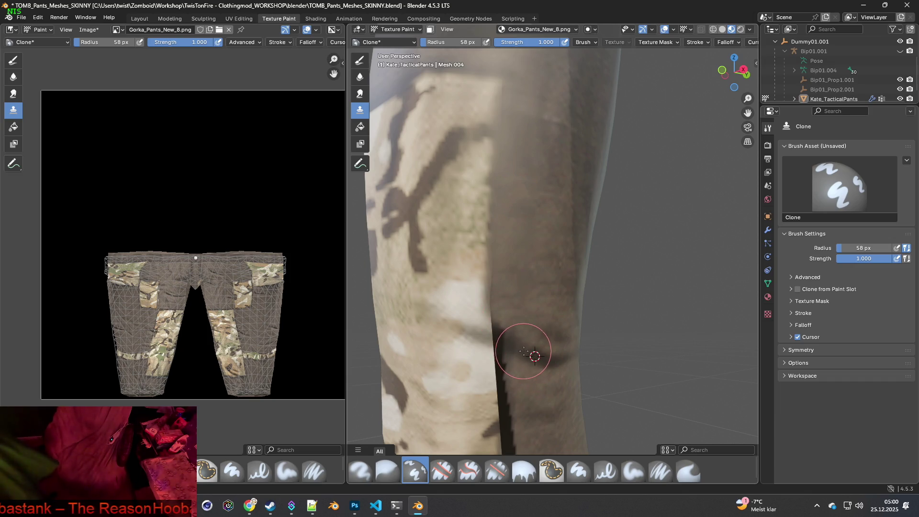
{"action": "left_click", "coordinate": [498, 335]}
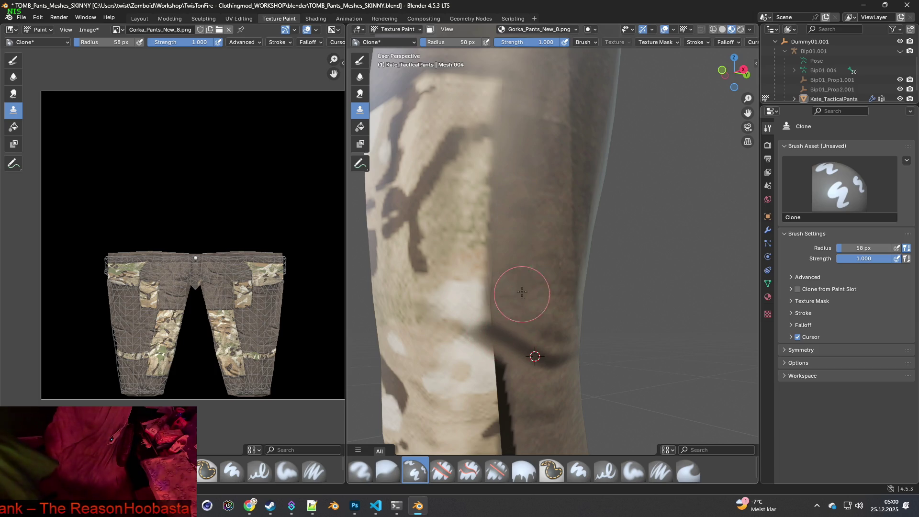
Pick new clone sources higher and lower on the leg and cover the dark strip.
{"action": "middle_click_drag", "start_coordinate": [550, 324], "coordinate": [534, 312]}
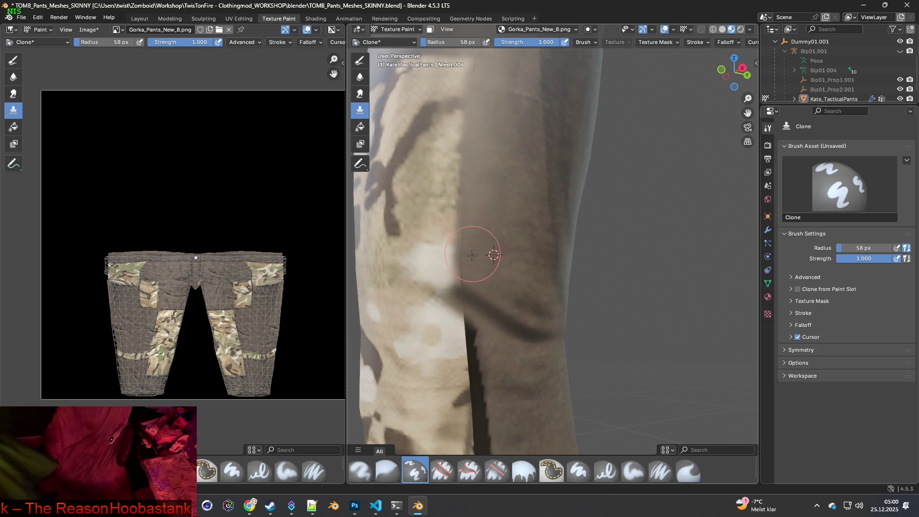
{"action": "scroll", "coordinate": [497, 253], "scroll_direction": "down", "scroll_amount": 5, "text": "shift"}
{"action": "left_click", "coordinate": [519, 285], "text": "ctrl"}
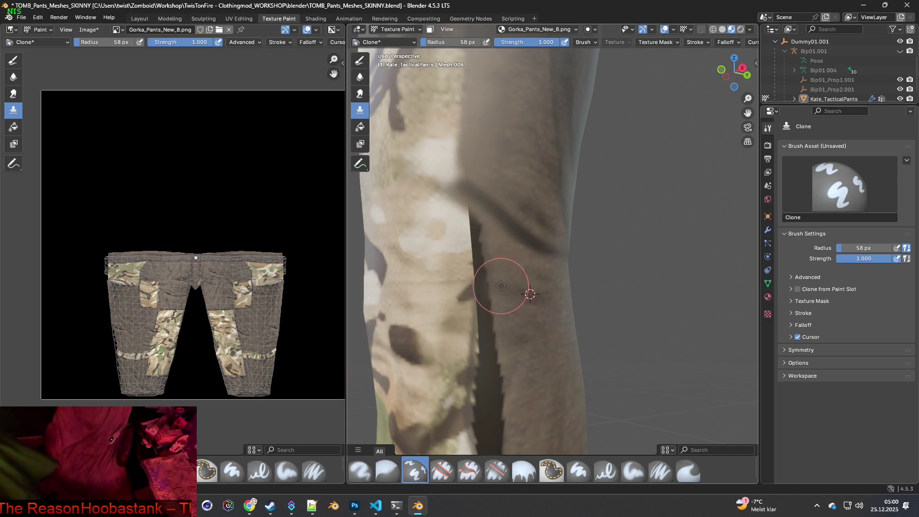
{"action": "left_click", "coordinate": [511, 259], "text": "ctrl"}
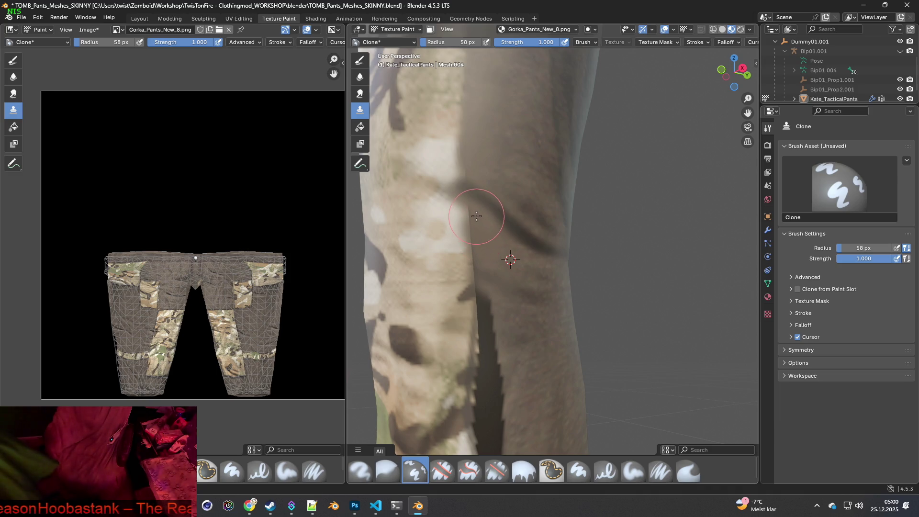
{"action": "left_click", "coordinate": [532, 298], "text": "ctrl"}
{"action": "left_click", "coordinate": [522, 327], "text": "ctrl"}
{"action": "mouse_move", "coordinate": [484, 299]}
{"action": "left_mouse_down"}
{"action": "mouse_move", "coordinate": [503, 329]}
{"action": "mouse_move", "coordinate": [517, 328]}
{"action": "mouse_move", "coordinate": [497, 335]}
{"action": "left_mouse_up"}
{"action": "middle_click_drag", "start_coordinate": [522, 415], "coordinate": [523, 345], "text": "shift"}
{"action": "left_click", "coordinate": [520, 294], "text": "ctrl"}
{"action": "mouse_move", "coordinate": [508, 288]}
{"action": "left_mouse_down"}
{"action": "mouse_move", "coordinate": [499, 285]}
{"action": "mouse_move", "coordinate": [490, 311]}
{"action": "mouse_move", "coordinate": [495, 382]}
{"action": "mouse_move", "coordinate": [480, 344]}
{"action": "mouse_move", "coordinate": [491, 251]}
{"action": "mouse_move", "coordinate": [509, 281]}
{"action": "left_mouse_up"}
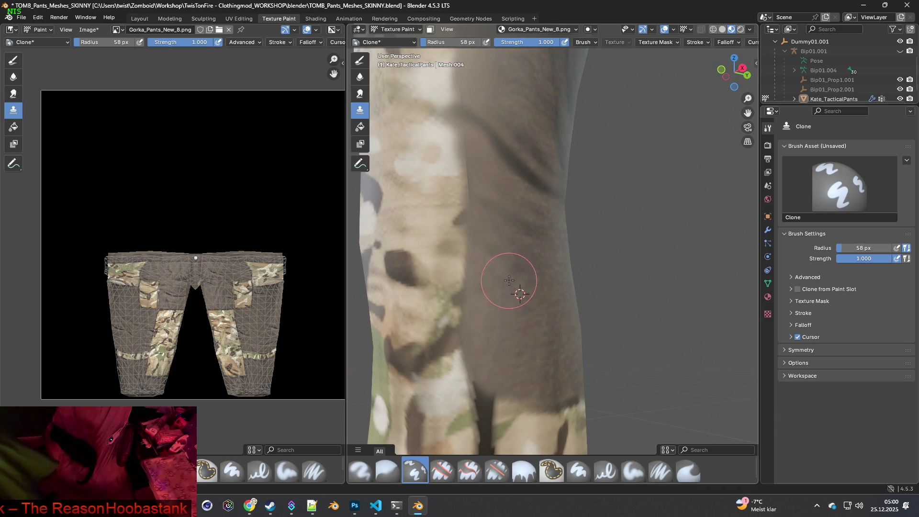
Undo a bad stroke, re-clone camo over the dark patch, and shrink the radius to 27 px.
{"action": "middle_click_drag", "start_coordinate": [519, 260], "coordinate": [507, 305]}
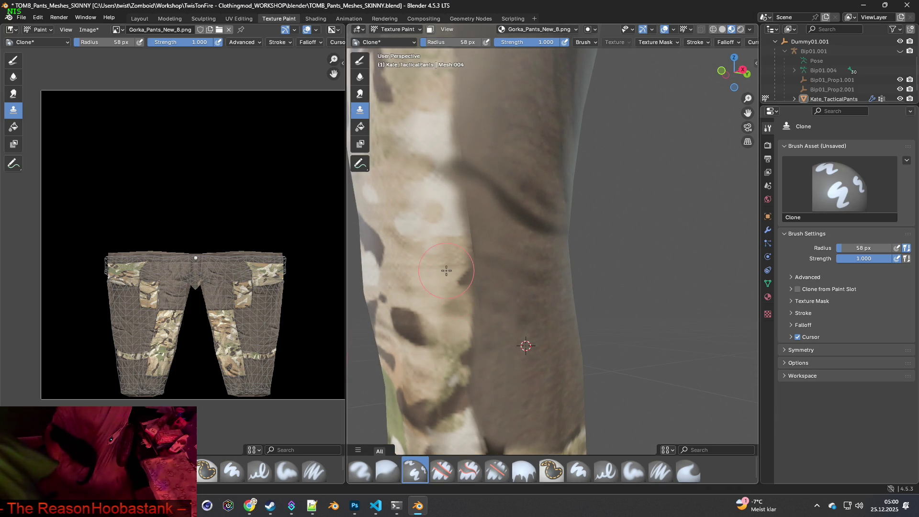
{"action": "left_click", "coordinate": [462, 276]}
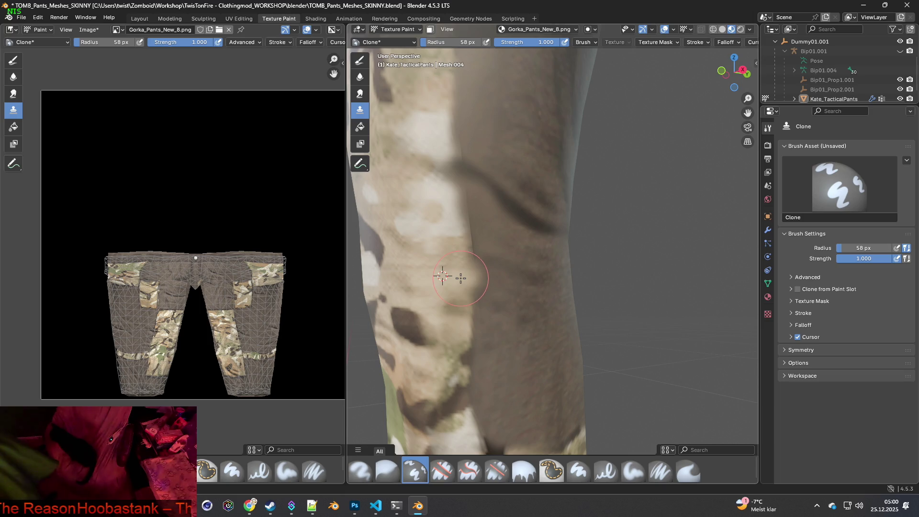
{"action": "key", "text": "ctrl+z"}
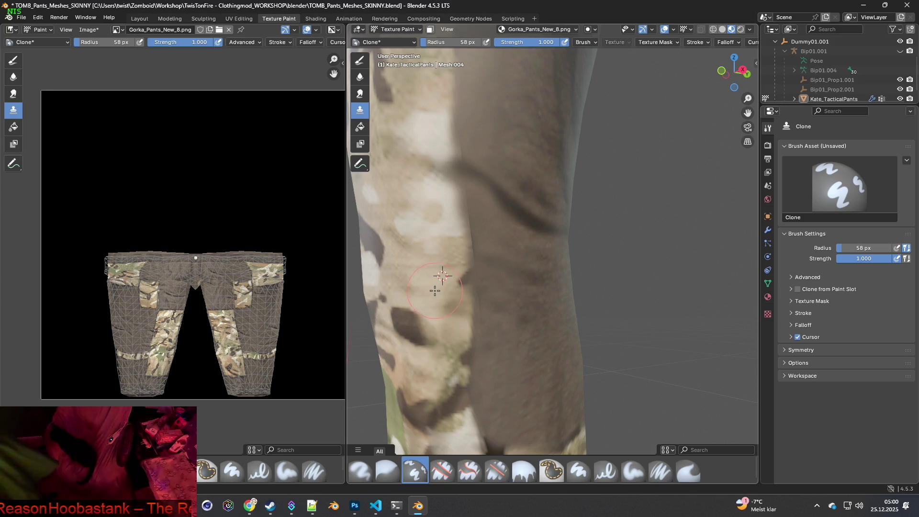
{"action": "left_click", "coordinate": [447, 286]}
{"action": "left_click", "coordinate": [457, 290]}
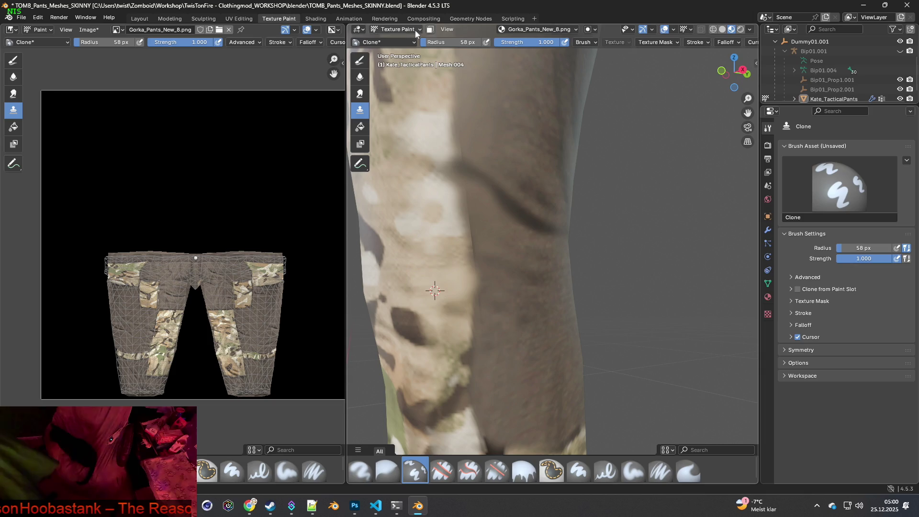
{"action": "left_click_drag", "start_coordinate": [452, 42], "coordinate": [416, 42]}
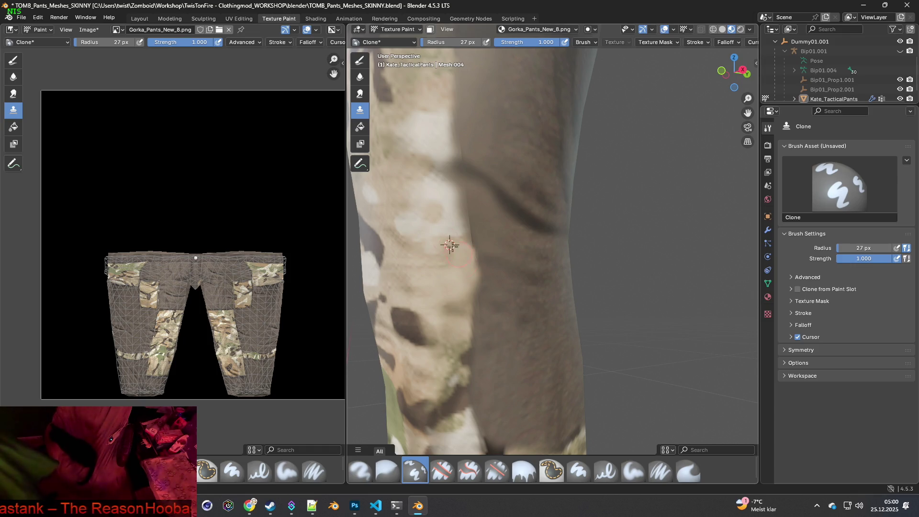
{"action": "left_click", "coordinate": [38, 17]}
{"action": "mouse_move", "coordinate": [113, 50]}
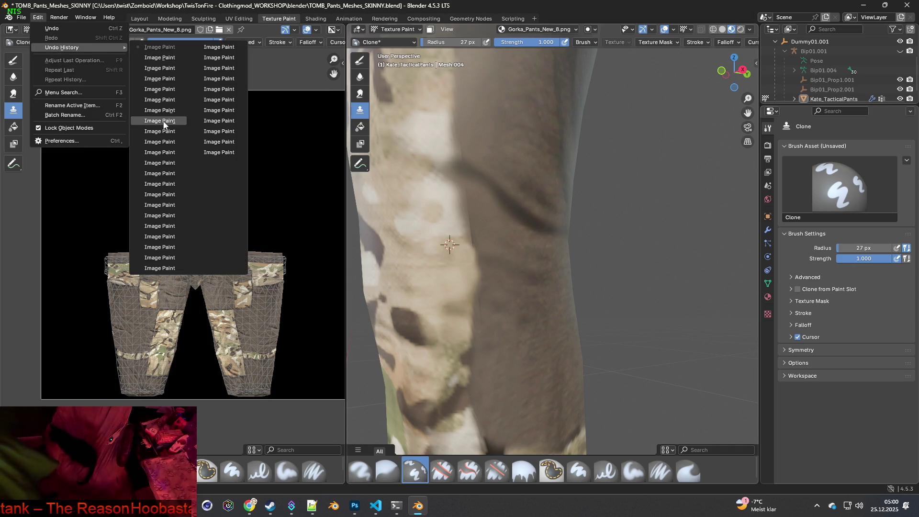
{"action": "left_click", "coordinate": [164, 122]}
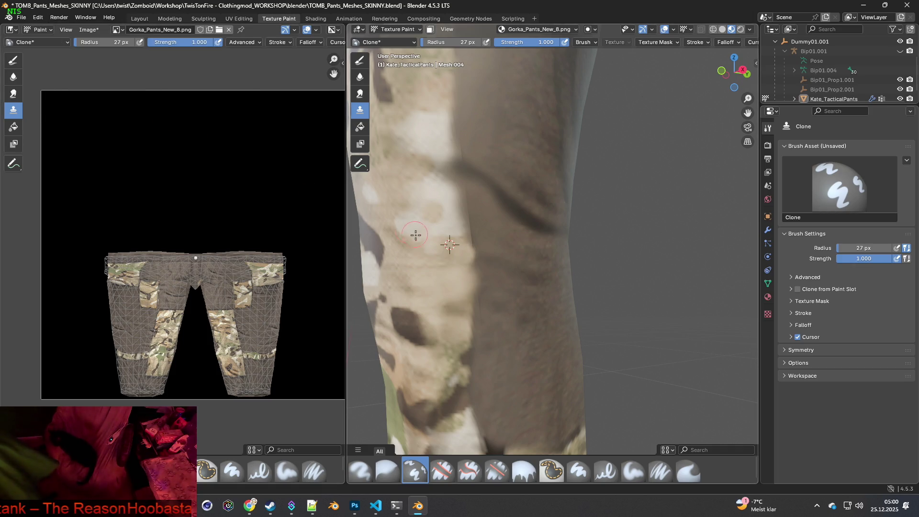
{"action": "left_click", "coordinate": [37, 17]}
{"action": "mouse_move", "coordinate": [71, 48]}
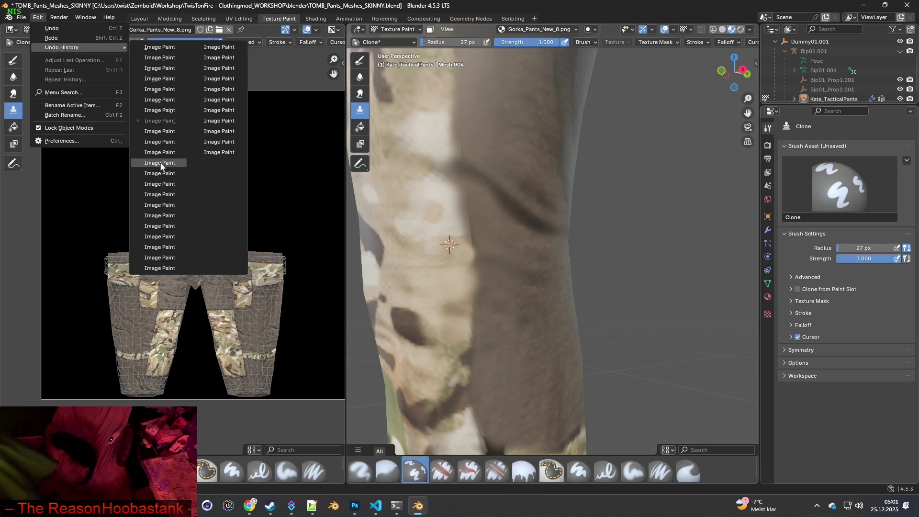
{"action": "left_click", "coordinate": [164, 164]}
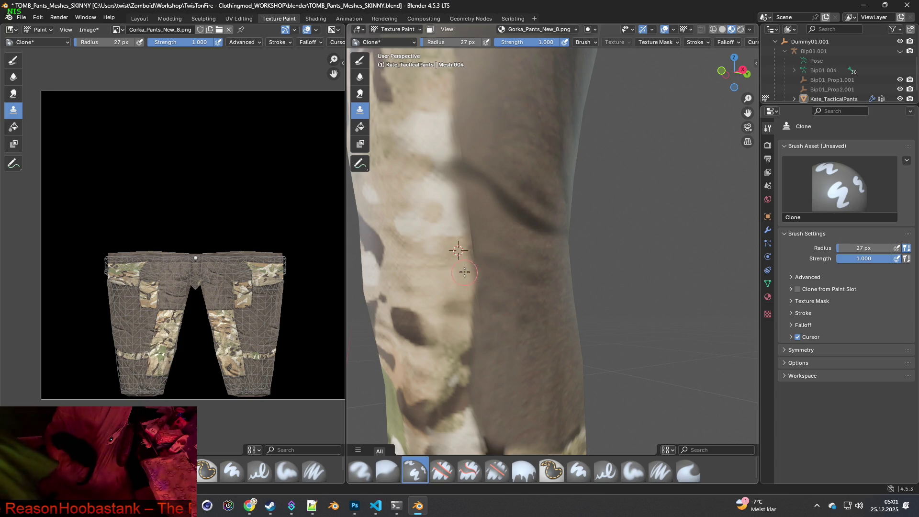
{"action": "left_click", "coordinate": [494, 237], "text": "ctrl"}
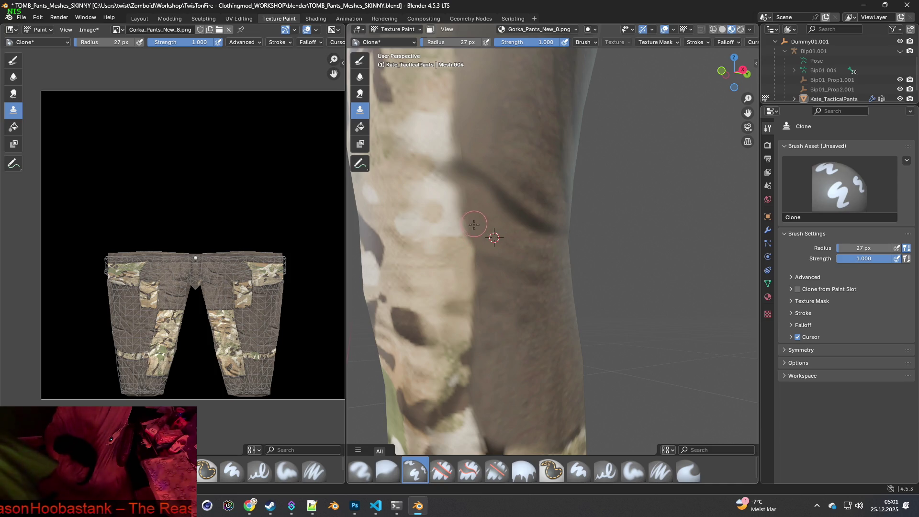
{"action": "left_click", "coordinate": [496, 260], "text": "ctrl"}
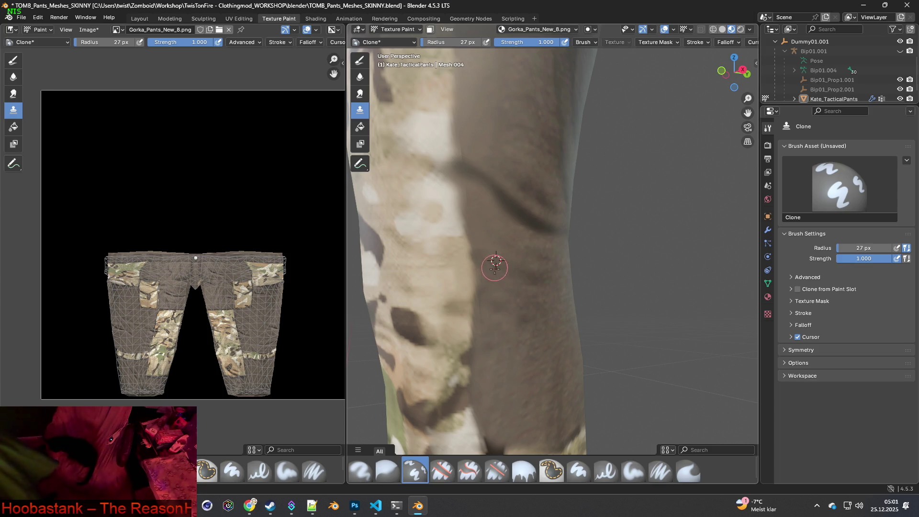
{"action": "left_click", "coordinate": [498, 293], "text": "ctrl"}
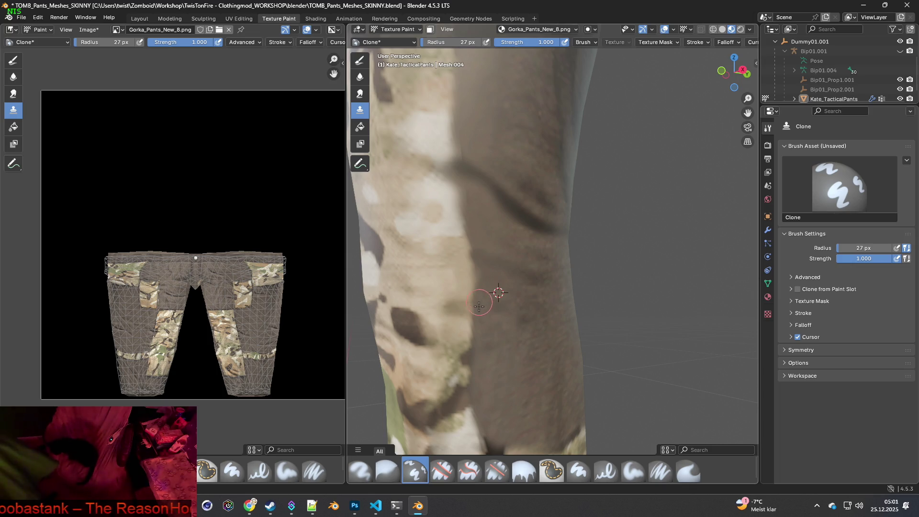
{"action": "middle_click_drag", "start_coordinate": [485, 325], "coordinate": [497, 280]}
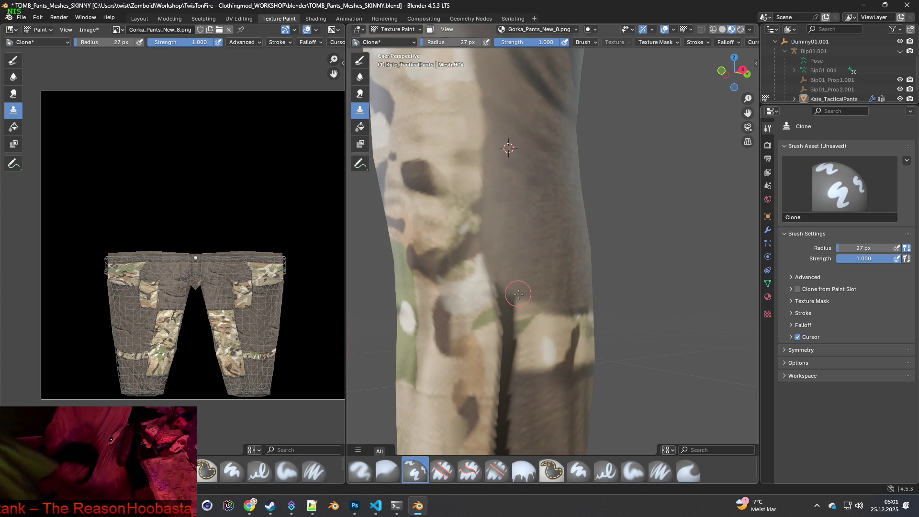
{"action": "mouse_move", "coordinate": [524, 313]}
{"action": "middle_mouse_down"}
{"action": "mouse_move", "coordinate": [492, 287]}
{"action": "mouse_move", "coordinate": [543, 300]}
{"action": "middle_mouse_up"}
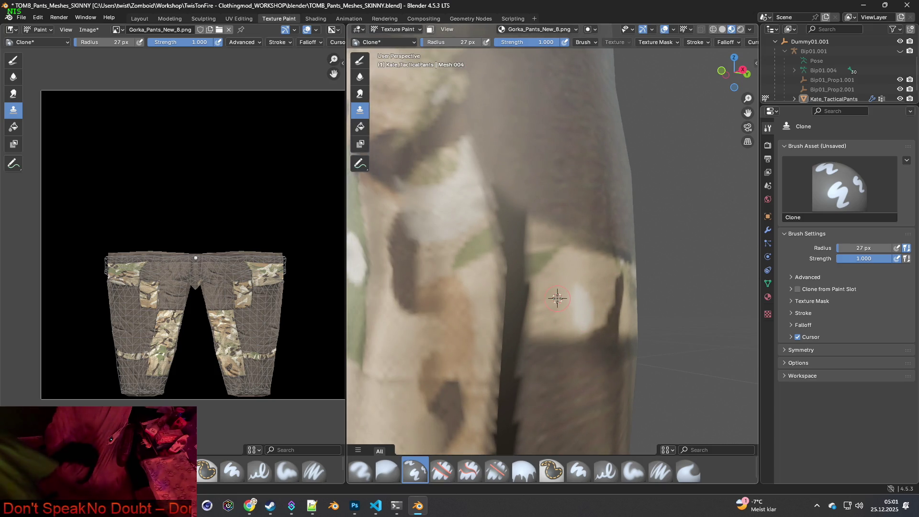
{"action": "mouse_move", "coordinate": [547, 323]}
{"action": "middle_mouse_down"}
{"action": "mouse_move", "coordinate": [437, 318]}
{"action": "mouse_move", "coordinate": [486, 318]}
{"action": "mouse_move", "coordinate": [510, 300]}
{"action": "middle_mouse_up"}
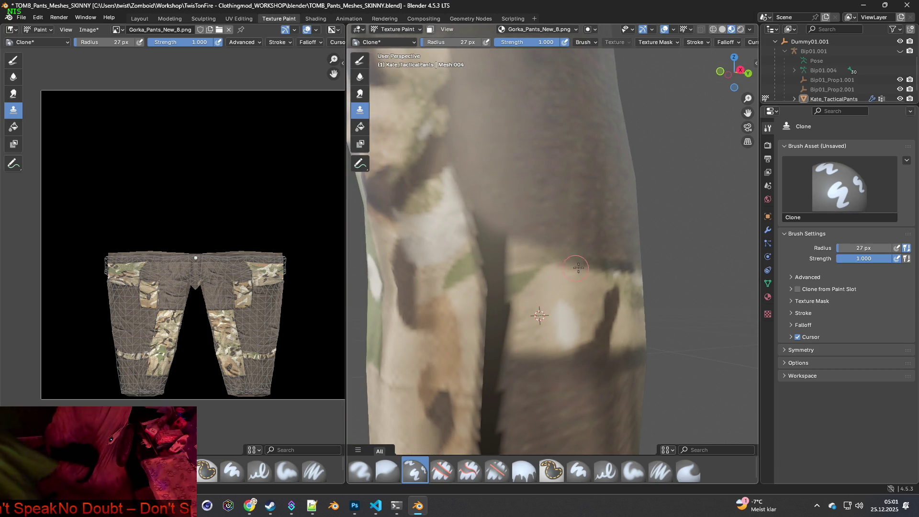
{"action": "middle_click_drag", "start_coordinate": [593, 273], "coordinate": [530, 278]}
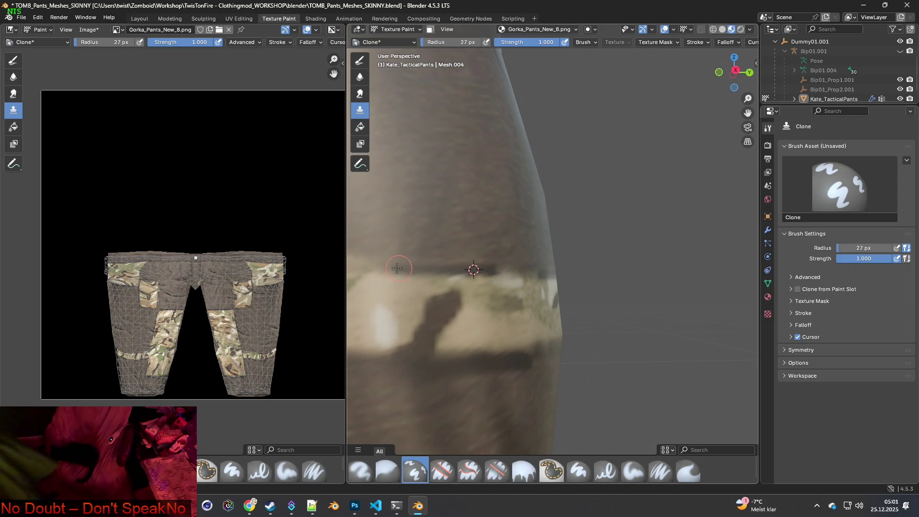
Set the clone source near the dark strip and clone camo over its top.
{"action": "middle_click_drag", "start_coordinate": [400, 271], "coordinate": [430, 273], "text": "shift"}
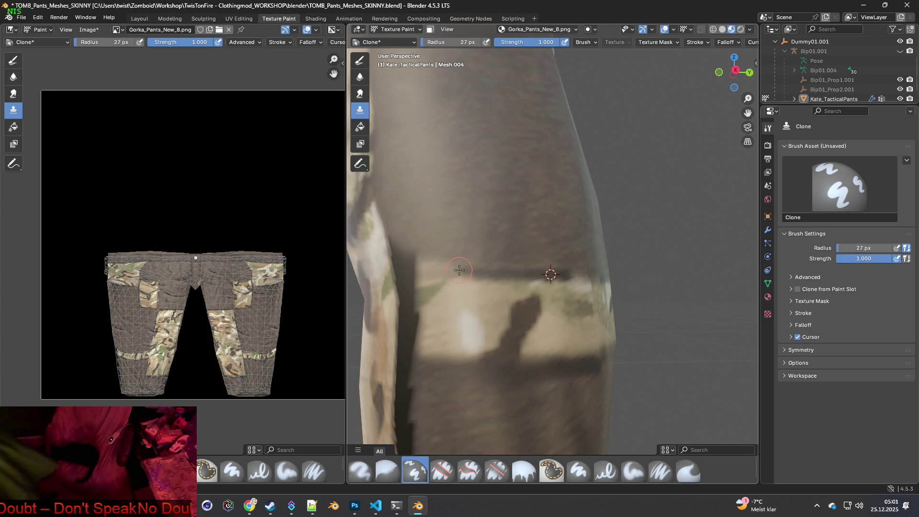
{"action": "left_click", "coordinate": [499, 274], "text": "ctrl"}
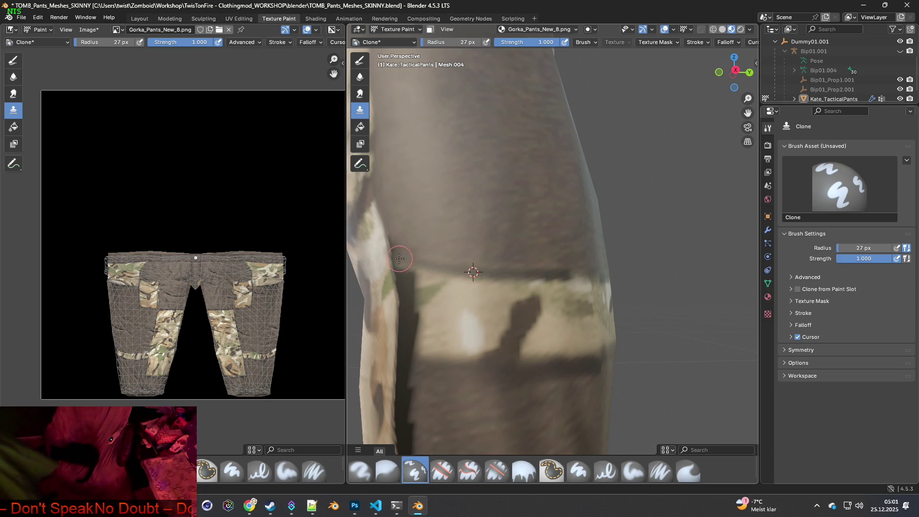
{"action": "left_click", "coordinate": [454, 249], "text": "ctrl"}
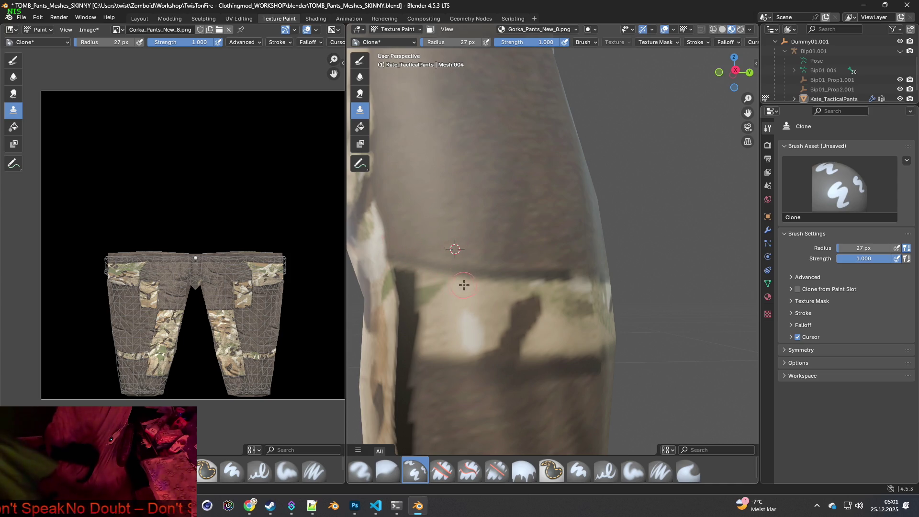
{"action": "scroll", "coordinate": [479, 292], "scroll_direction": "up", "scroll_amount": 4}
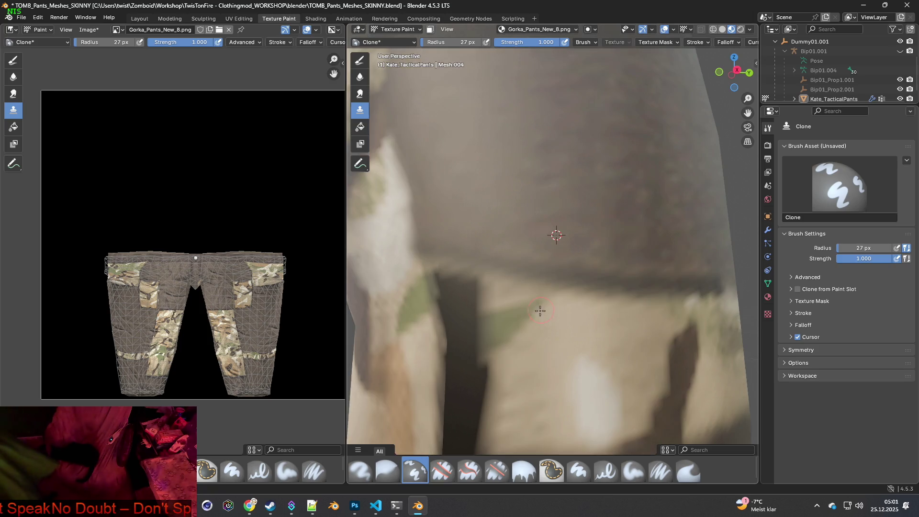
{"action": "middle_click_drag", "start_coordinate": [506, 322], "coordinate": [564, 297], "text": "shift"}
{"action": "left_click", "coordinate": [601, 282], "text": "ctrl"}
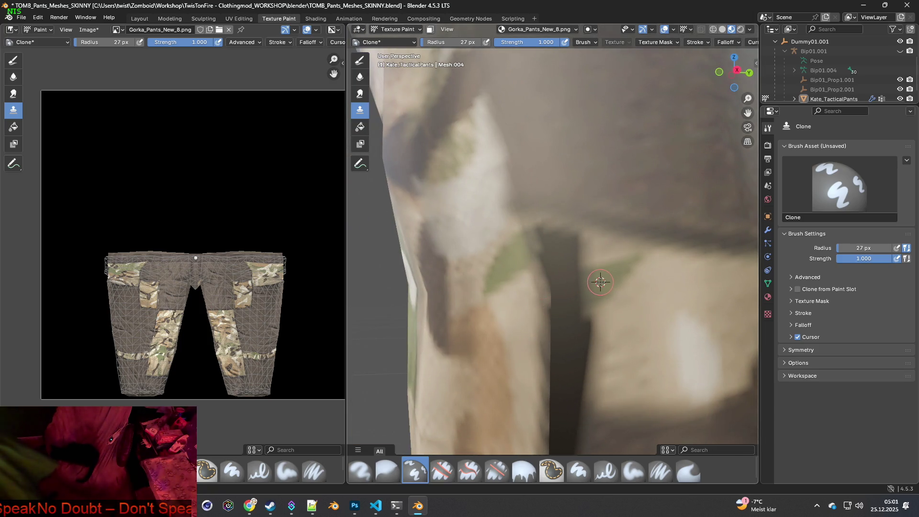
{"action": "mouse_move", "coordinate": [583, 272]}
{"action": "left_mouse_down"}
{"action": "mouse_move", "coordinate": [565, 244]}
{"action": "mouse_move", "coordinate": [539, 235]}
{"action": "mouse_move", "coordinate": [555, 263]}
{"action": "mouse_move", "coordinate": [541, 256]}
{"action": "mouse_move", "coordinate": [582, 289]}
{"action": "mouse_move", "coordinate": [550, 273]}
{"action": "mouse_move", "coordinate": [527, 244]}
{"action": "left_mouse_up"}
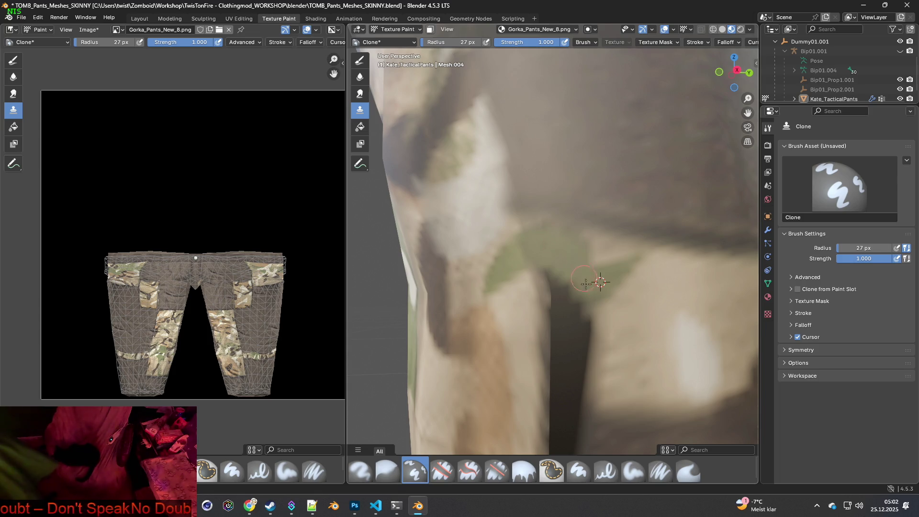
Lighten the strip's top further with cloned camo, then move the clone source lower on the leg.
{"action": "scroll", "coordinate": [584, 280], "scroll_direction": "down", "scroll_amount": 2}
{"action": "mouse_move", "coordinate": [579, 294]}
{"action": "left_mouse_down"}
{"action": "mouse_move", "coordinate": [552, 274]}
{"action": "mouse_move", "coordinate": [563, 317]}
{"action": "mouse_move", "coordinate": [548, 319]}
{"action": "left_mouse_up"}
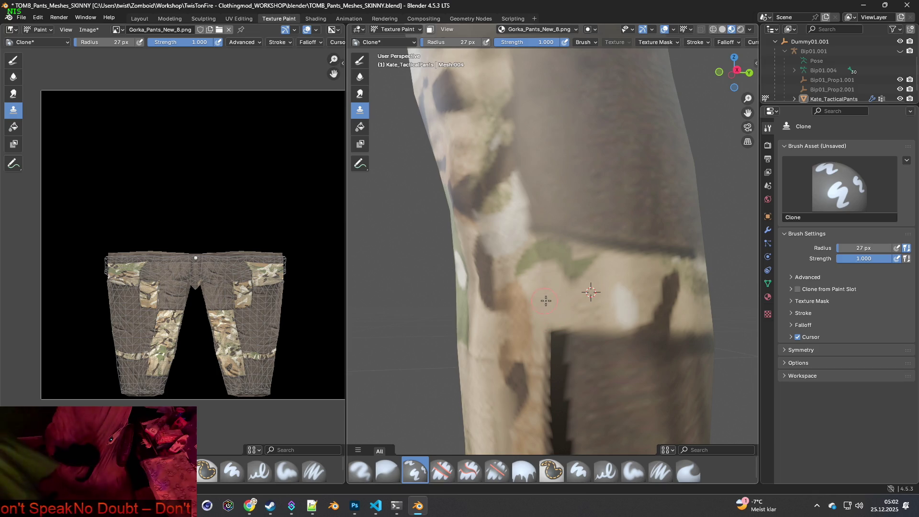
{"action": "left_click", "coordinate": [607, 344], "text": "ctrl"}
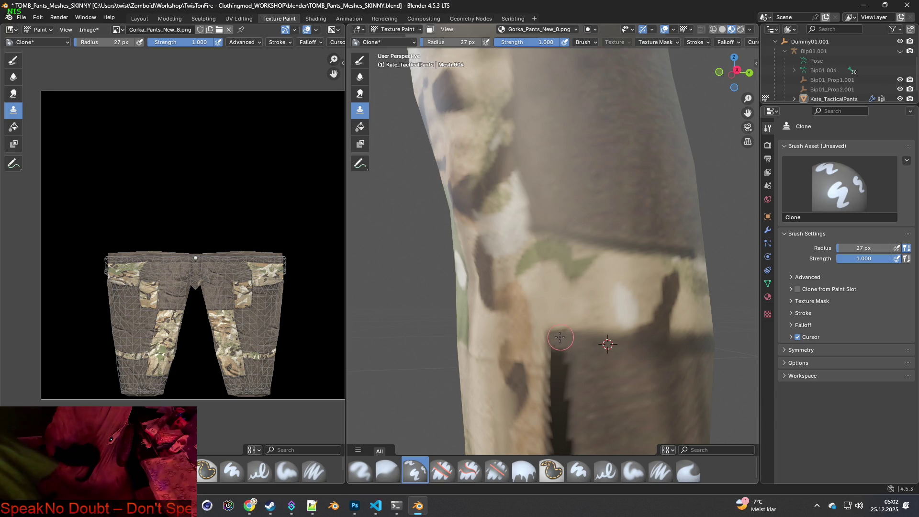
{"action": "scroll", "coordinate": [565, 341], "scroll_direction": "down", "scroll_amount": 2}
{"action": "middle_click_drag", "start_coordinate": [567, 339], "coordinate": [585, 327]}
{"action": "scroll", "coordinate": [594, 322], "scroll_direction": "up", "scroll_amount": 4}
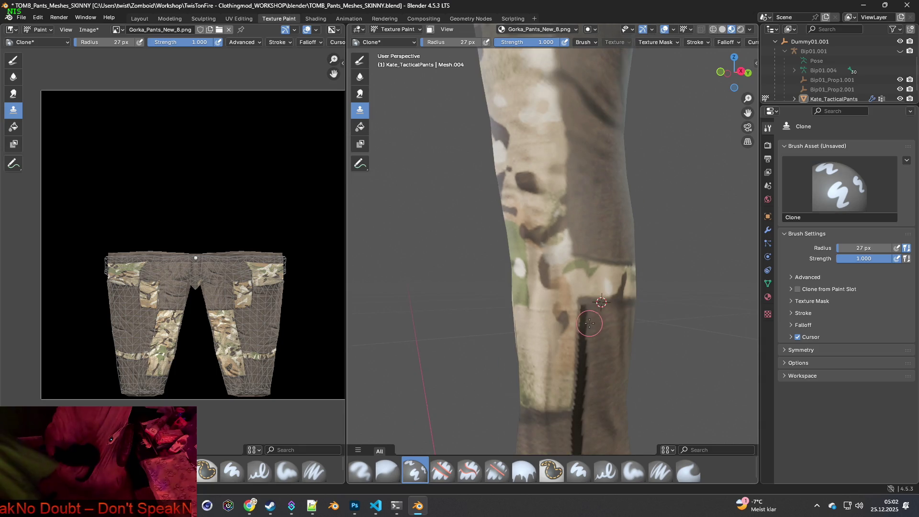
{"action": "scroll", "coordinate": [566, 318], "scroll_direction": "down", "scroll_amount": 2}
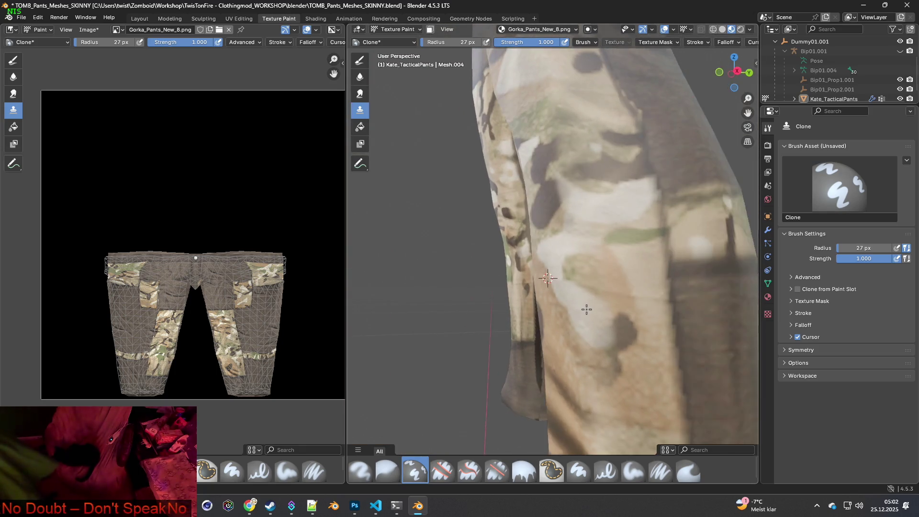
{"action": "scroll", "coordinate": [585, 303], "scroll_direction": "down", "scroll_amount": 2}
{"action": "middle_click_drag", "start_coordinate": [584, 303], "coordinate": [601, 308]}
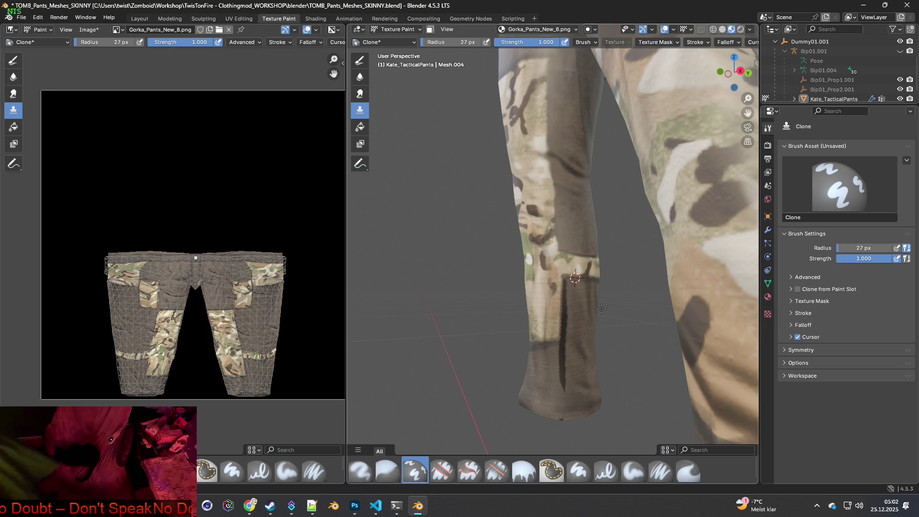
{"action": "scroll", "coordinate": [605, 310], "scroll_direction": "up", "scroll_amount": 5}
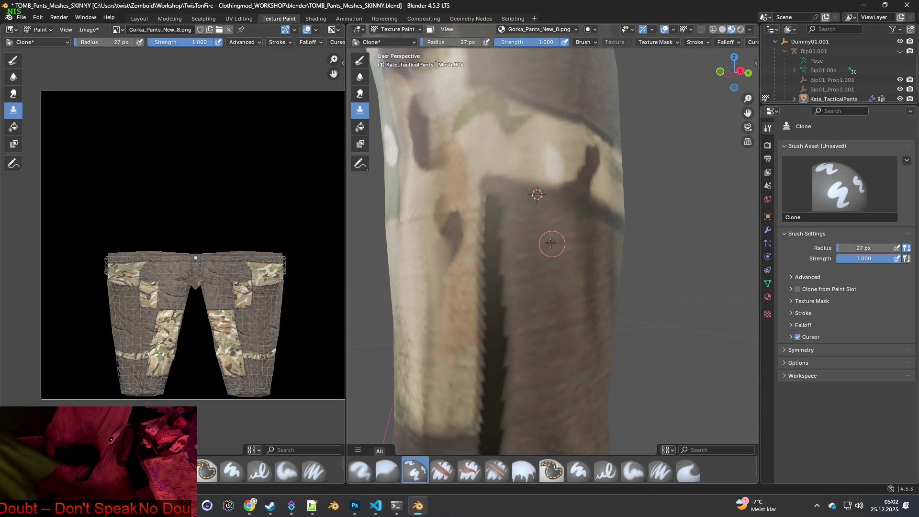
Set the Clone brush radius to 54 px.
{"action": "left_click", "coordinate": [455, 42]}
{"action": "type", "text": "54"}
{"action": "key", "text": "Return"}
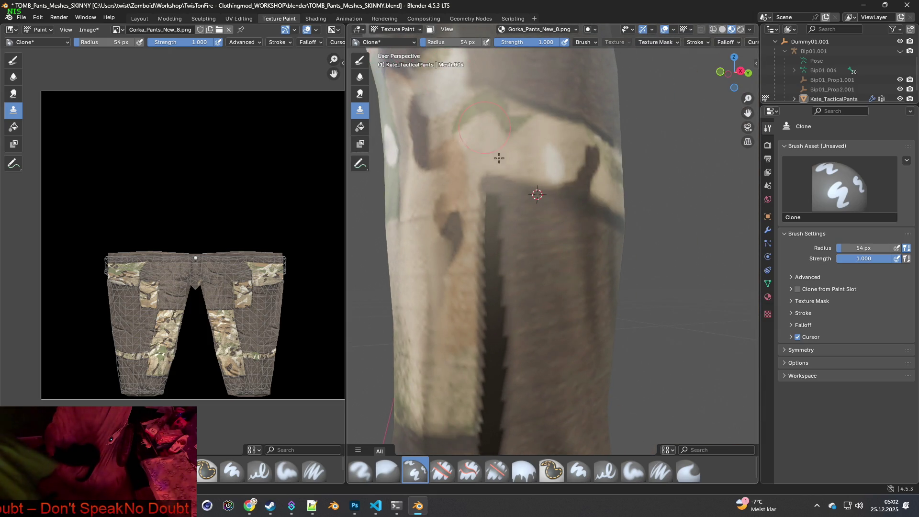
Clone plain brown fabric over the upper part of the dark stripe on the lower leg.
{"action": "mouse_move", "coordinate": [526, 232]}
{"action": "left_mouse_down"}
{"action": "mouse_move", "coordinate": [496, 203]}
{"action": "mouse_move", "coordinate": [511, 222]}
{"action": "left_mouse_up"}
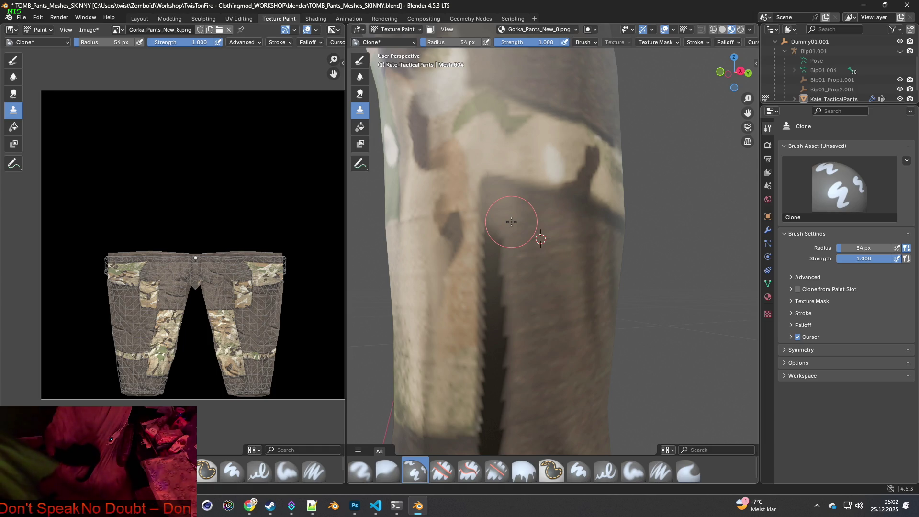
{"action": "mouse_move", "coordinate": [511, 222]}
{"action": "left_mouse_down"}
{"action": "mouse_move", "coordinate": [493, 230]}
{"action": "mouse_move", "coordinate": [495, 268]}
{"action": "mouse_move", "coordinate": [512, 304]}
{"action": "mouse_move", "coordinate": [493, 331]}
{"action": "left_mouse_up"}
{"action": "left_click", "coordinate": [542, 303], "text": "ctrl"}
{"action": "middle_click_drag", "start_coordinate": [498, 328], "coordinate": [529, 222], "text": "shift"}
{"action": "mouse_move", "coordinate": [492, 206]}
{"action": "left_mouse_down"}
{"action": "mouse_move", "coordinate": [498, 242]}
{"action": "mouse_move", "coordinate": [479, 318]}
{"action": "left_mouse_up"}
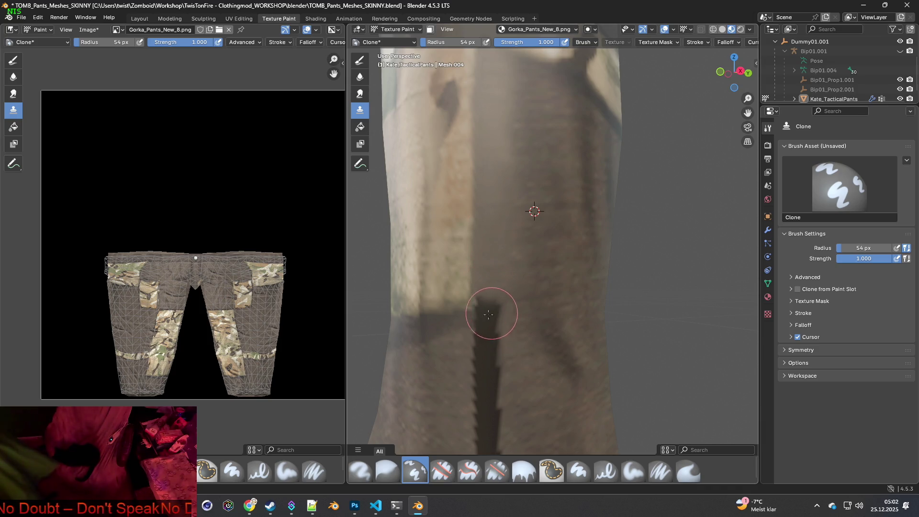
Pick new clone sources, cover the lower stripe down toward the hem, and zoom out.
{"action": "left_click", "coordinate": [441, 325], "text": "ctrl"}
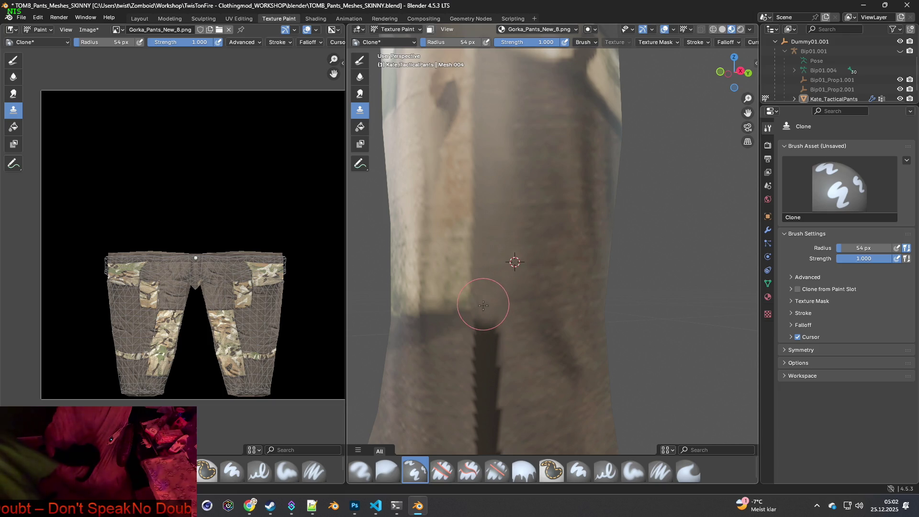
{"action": "mouse_move", "coordinate": [490, 329]}
{"action": "left_mouse_down"}
{"action": "mouse_move", "coordinate": [469, 343]}
{"action": "mouse_move", "coordinate": [520, 357]}
{"action": "left_mouse_up"}
{"action": "middle_click_drag", "start_coordinate": [519, 356], "coordinate": [469, 295]}
{"action": "mouse_move", "coordinate": [497, 285]}
{"action": "left_mouse_down"}
{"action": "mouse_move", "coordinate": [484, 270]}
{"action": "mouse_move", "coordinate": [498, 312]}
{"action": "mouse_move", "coordinate": [492, 353]}
{"action": "mouse_move", "coordinate": [513, 410]}
{"action": "left_mouse_up"}
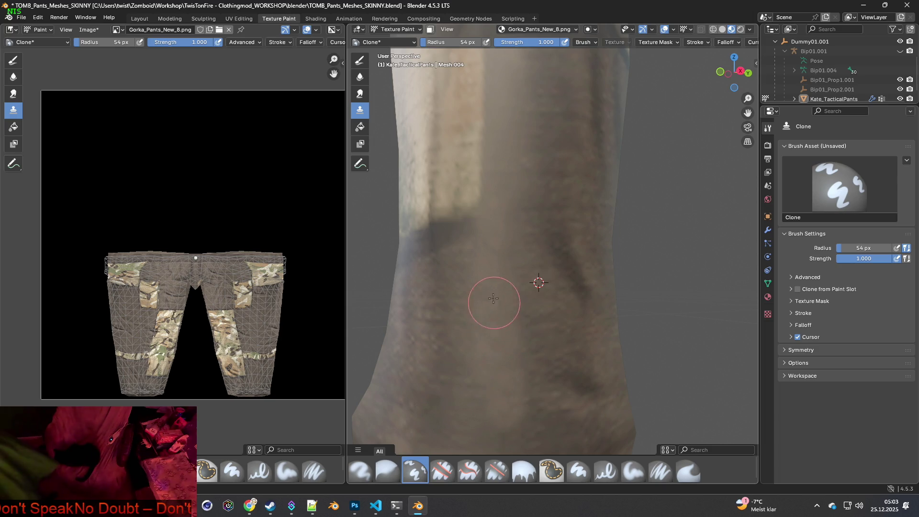
{"action": "scroll", "coordinate": [494, 300], "scroll_direction": "down", "scroll_amount": 3}
{"action": "scroll", "coordinate": [523, 312], "scroll_direction": "up", "scroll_amount": 1}
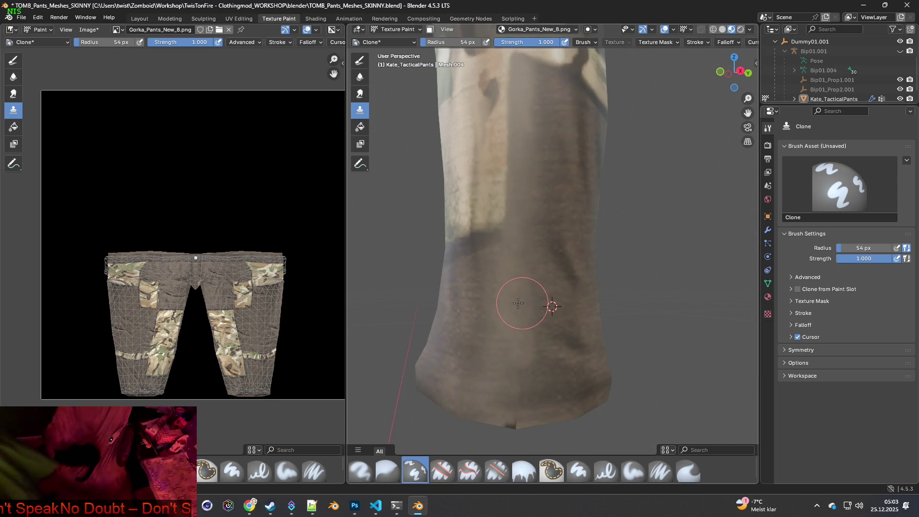
{"action": "left_click", "coordinate": [546, 287], "text": "ctrl"}
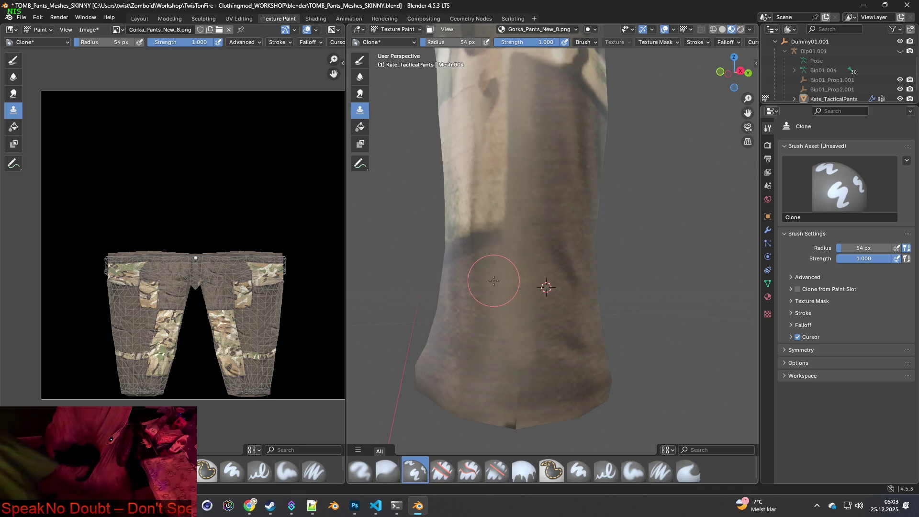
{"action": "left_click", "coordinate": [475, 296], "text": "ctrl"}
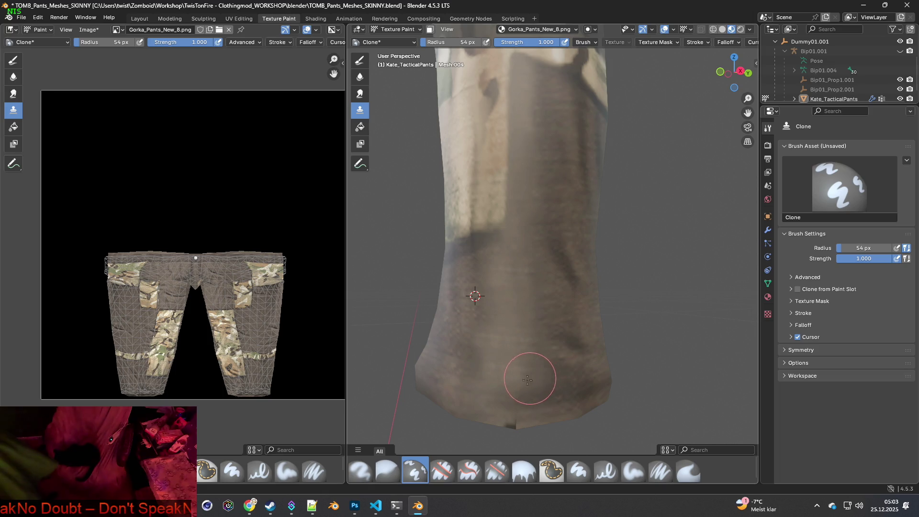
{"action": "left_click", "coordinate": [567, 390], "text": "ctrl"}
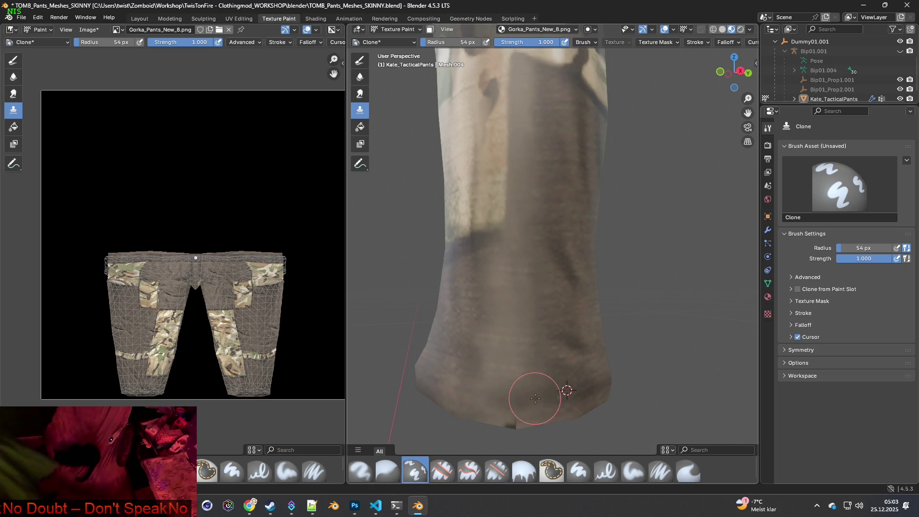
{"action": "mouse_move", "coordinate": [519, 417]}
{"action": "middle_mouse_down"}
{"action": "mouse_move", "coordinate": [550, 379]}
{"action": "mouse_move", "coordinate": [539, 338]}
{"action": "mouse_move", "coordinate": [549, 287]}
{"action": "mouse_move", "coordinate": [578, 308]}
{"action": "mouse_move", "coordinate": [549, 305]}
{"action": "middle_mouse_up"}
{"action": "scroll", "coordinate": [549, 305], "scroll_direction": "down", "scroll_amount": 4}
{"action": "scroll", "coordinate": [574, 287], "scroll_direction": "down", "scroll_amount": 2}
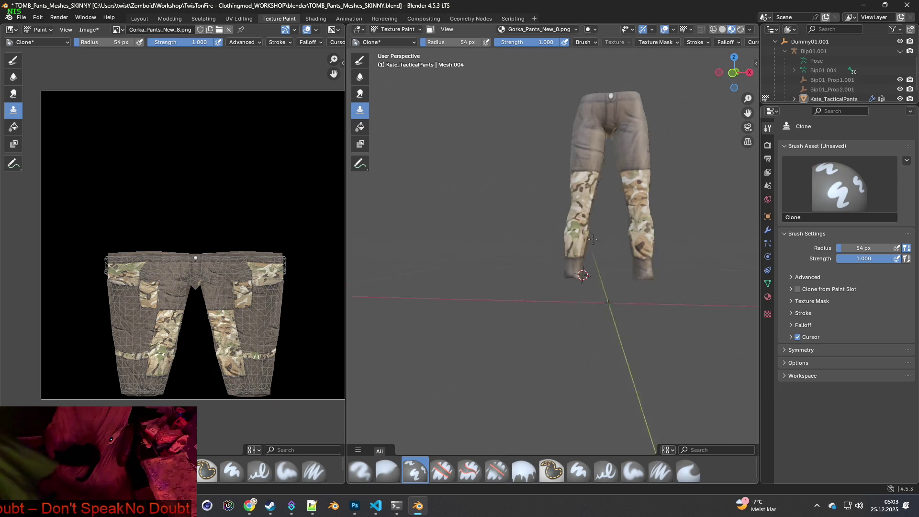
Orbit and zoom around the pants to inspect them, including from below.
{"action": "middle_click_drag", "start_coordinate": [617, 259], "coordinate": [653, 243]}
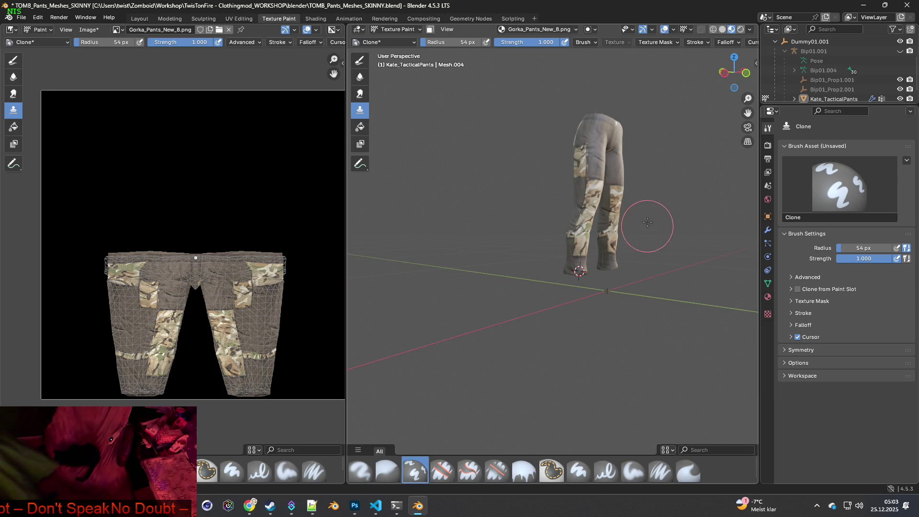
{"action": "scroll", "coordinate": [653, 242], "scroll_direction": "up", "scroll_amount": 4}
{"action": "mouse_move", "coordinate": [599, 268]}
{"action": "middle_mouse_down", "text": "shift"}
{"action": "mouse_move", "coordinate": [479, 282]}
{"action": "mouse_move", "coordinate": [634, 284]}
{"action": "middle_mouse_up", "text": "shift"}
{"action": "scroll", "coordinate": [536, 277], "scroll_direction": "up", "scroll_amount": 6}
{"action": "scroll", "coordinate": [536, 278], "scroll_direction": "down", "scroll_amount": 3}
{"action": "scroll", "coordinate": [634, 284], "scroll_direction": "down", "scroll_amount": 2}
{"action": "mouse_move", "coordinate": [581, 256]}
{"action": "middle_mouse_down"}
{"action": "mouse_move", "coordinate": [618, 202]}
{"action": "mouse_move", "coordinate": [466, 258]}
{"action": "mouse_move", "coordinate": [595, 287]}
{"action": "middle_mouse_up"}
{"action": "scroll", "coordinate": [595, 282], "scroll_direction": "up", "scroll_amount": 5}
{"action": "scroll", "coordinate": [719, 279], "scroll_direction": "down", "scroll_amount": 2}
Close in on the waist and clone away the dark mark below the front button.
{"action": "middle_click_drag", "start_coordinate": [719, 279], "coordinate": [531, 313]}
{"action": "scroll", "coordinate": [622, 296], "scroll_direction": "up", "scroll_amount": 4}
{"action": "scroll", "coordinate": [532, 313], "scroll_direction": "up", "scroll_amount": 4}
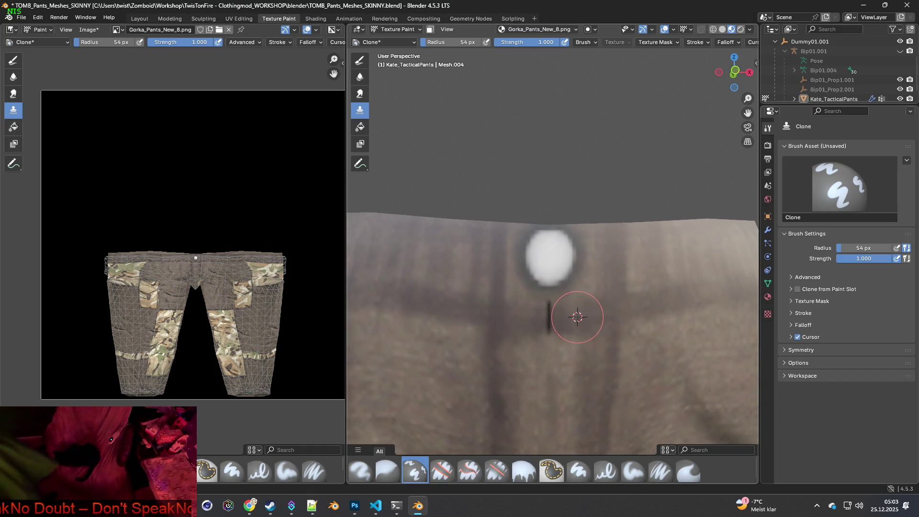
{"action": "left_click", "coordinate": [550, 318]}
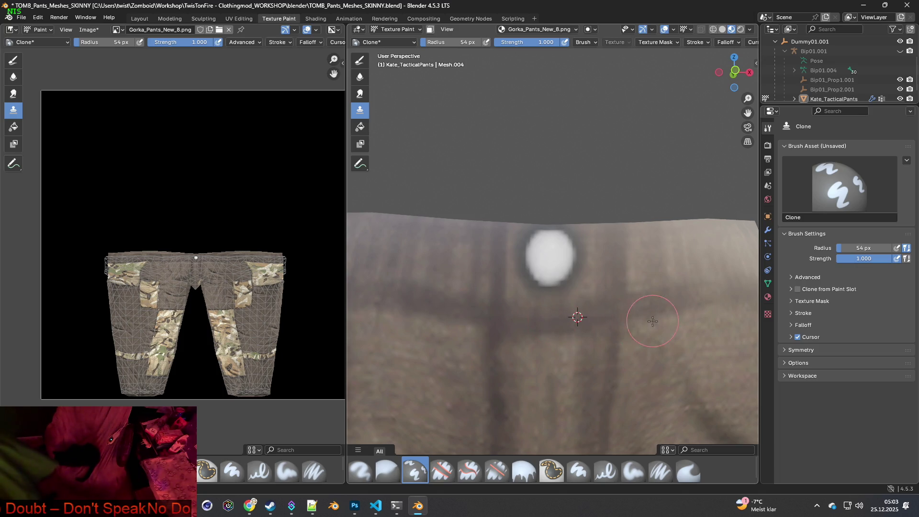
{"action": "scroll", "coordinate": [653, 321], "scroll_direction": "down", "scroll_amount": 6}
{"action": "mouse_move", "coordinate": [601, 324]}
{"action": "middle_mouse_down"}
{"action": "mouse_move", "coordinate": [637, 324]}
{"action": "mouse_move", "coordinate": [553, 319]}
{"action": "middle_mouse_up"}
{"action": "scroll", "coordinate": [553, 319], "scroll_direction": "up", "scroll_amount": 5}
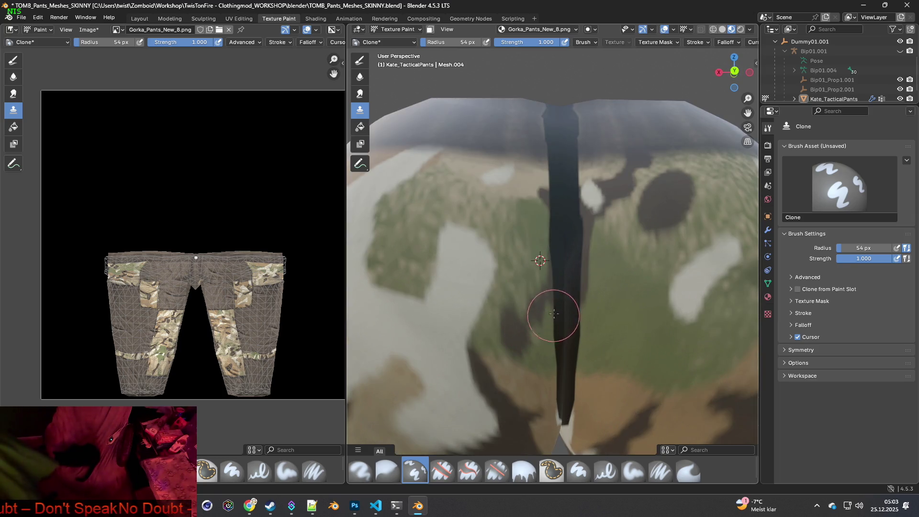
Enlarge the brush radius to 81 px, then clone-paint down over the top of the back strap.
{"action": "scroll", "coordinate": [541, 323], "scroll_direction": "up", "scroll_amount": 5, "text": "shift"}
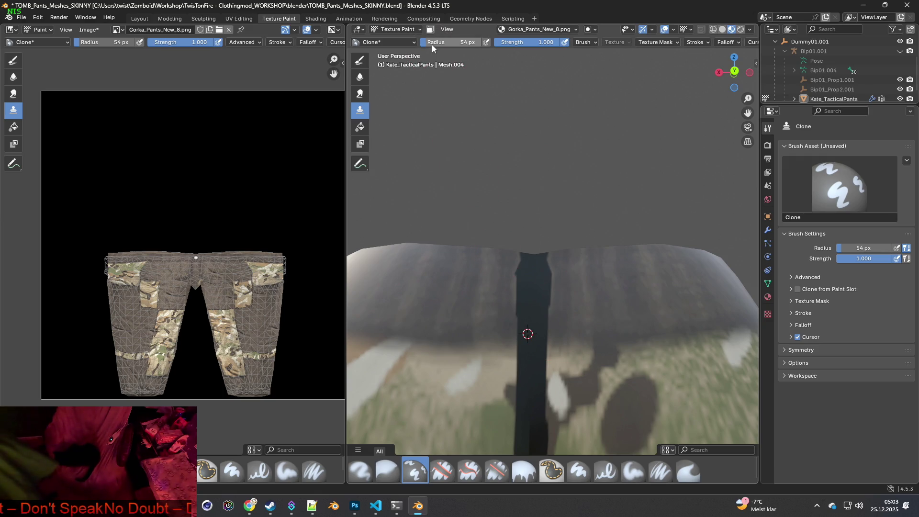
{"action": "left_click_drag", "start_coordinate": [454, 43], "coordinate": [479, 43]}
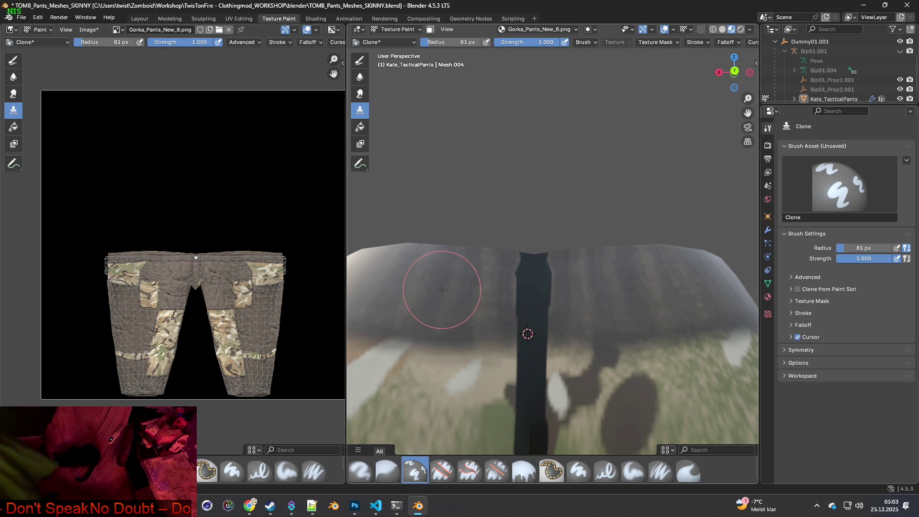
{"action": "left_click", "coordinate": [467, 287], "text": "ctrl"}
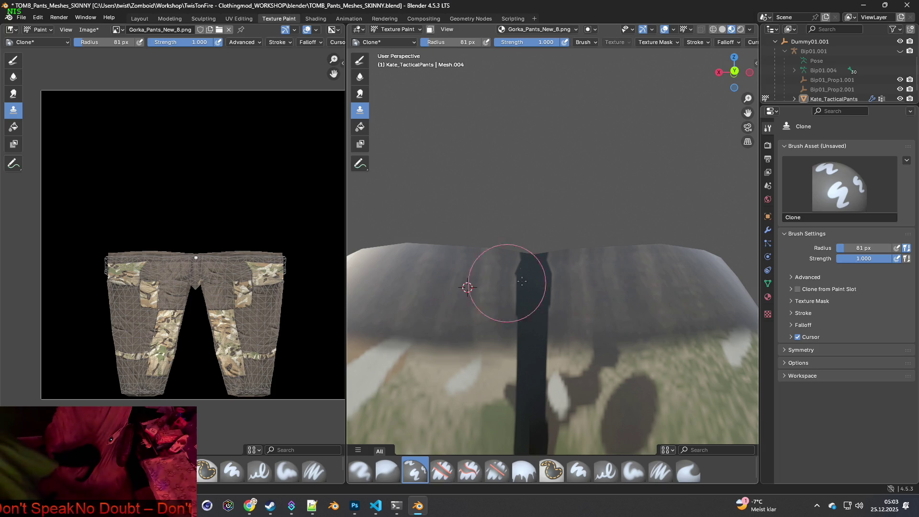
{"action": "left_click", "coordinate": [531, 272]}
{"action": "left_click_drag", "start_coordinate": [532, 272], "coordinate": [532, 271]}
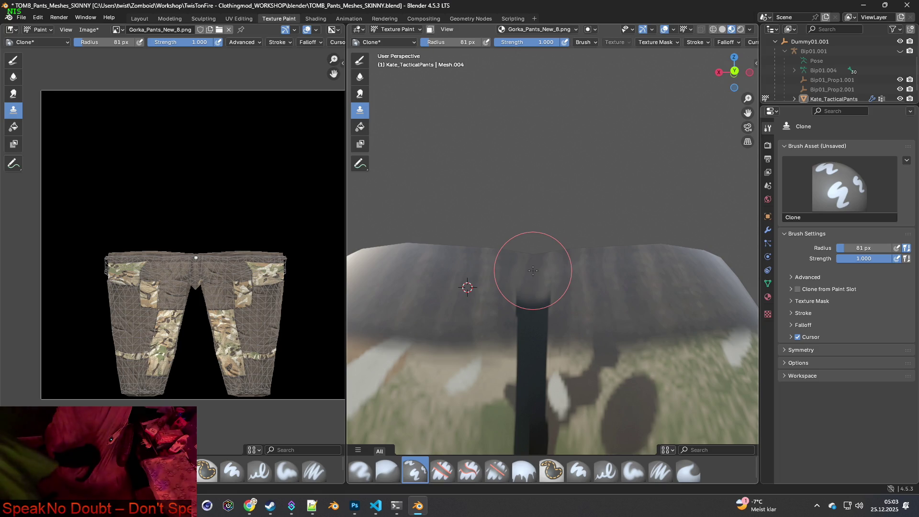
{"action": "left_click_drag", "start_coordinate": [529, 289], "coordinate": [532, 309]}
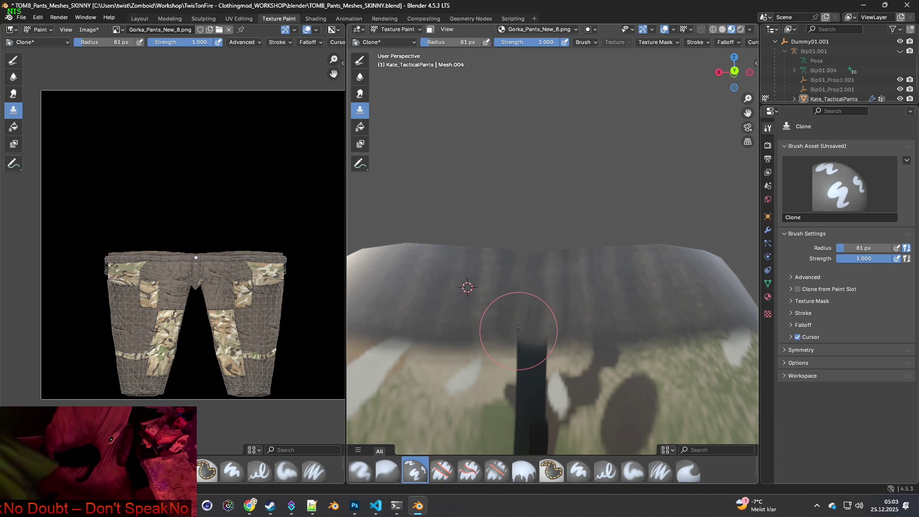
Reduce the brush radius and clone-paint across the waistband over the strap top.
{"action": "left_click_drag", "start_coordinate": [453, 40], "coordinate": [442, 41]}
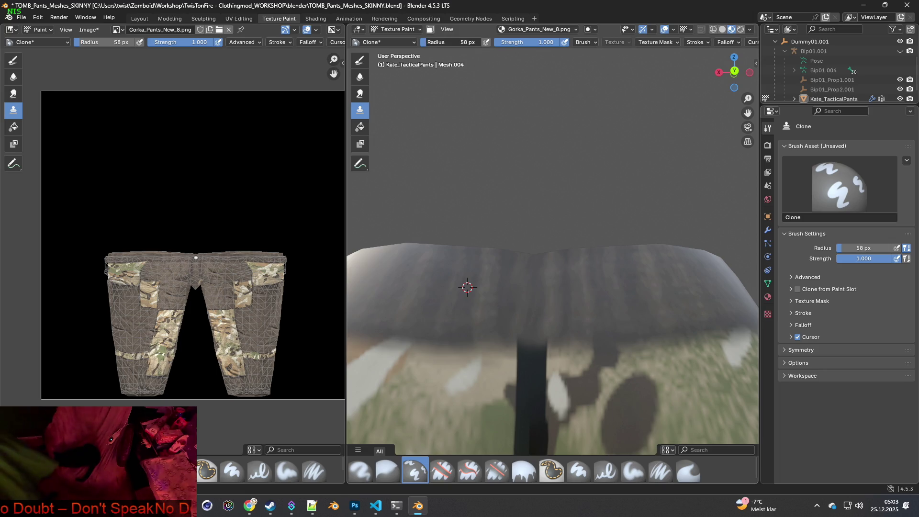
{"action": "scroll", "coordinate": [547, 354], "scroll_direction": "up", "scroll_amount": 3}
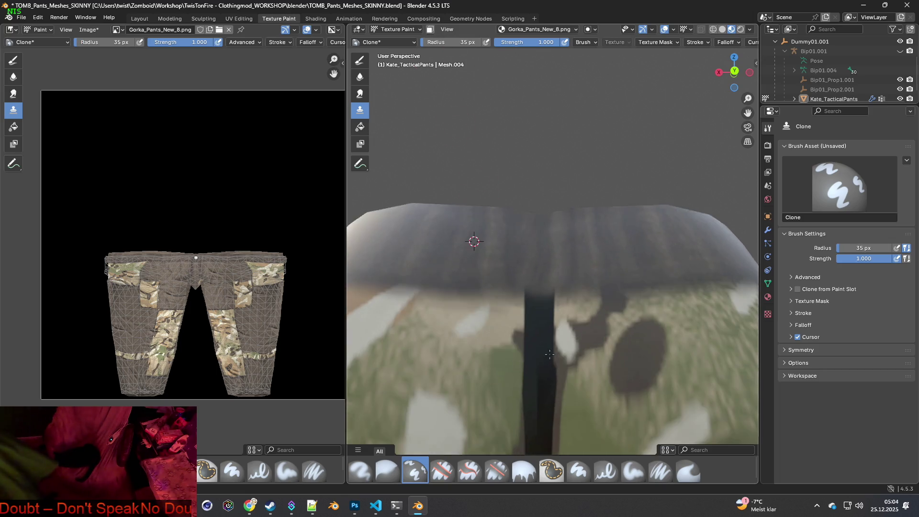
{"action": "scroll", "coordinate": [526, 342], "scroll_direction": "down", "scroll_amount": 2}
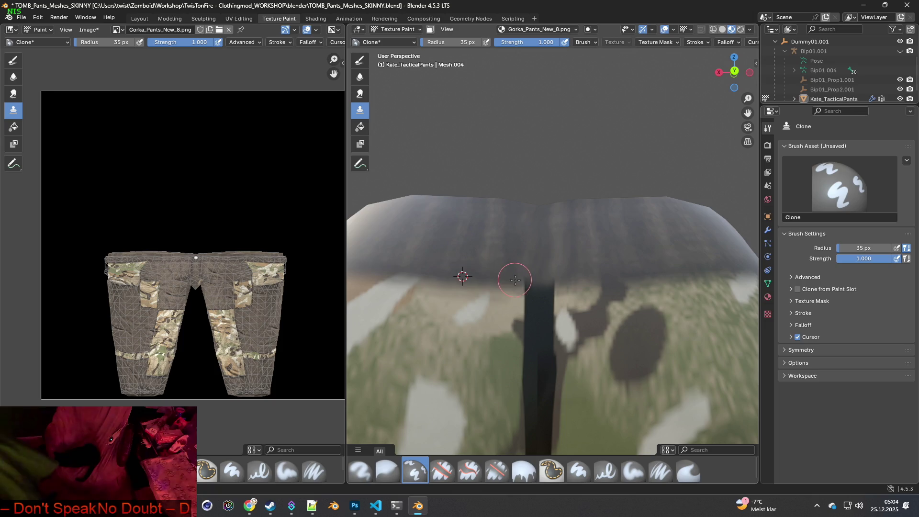
{"action": "left_click_drag", "start_coordinate": [531, 281], "coordinate": [639, 277]}
{"action": "scroll", "coordinate": [704, 269], "scroll_direction": "down", "scroll_amount": 5}
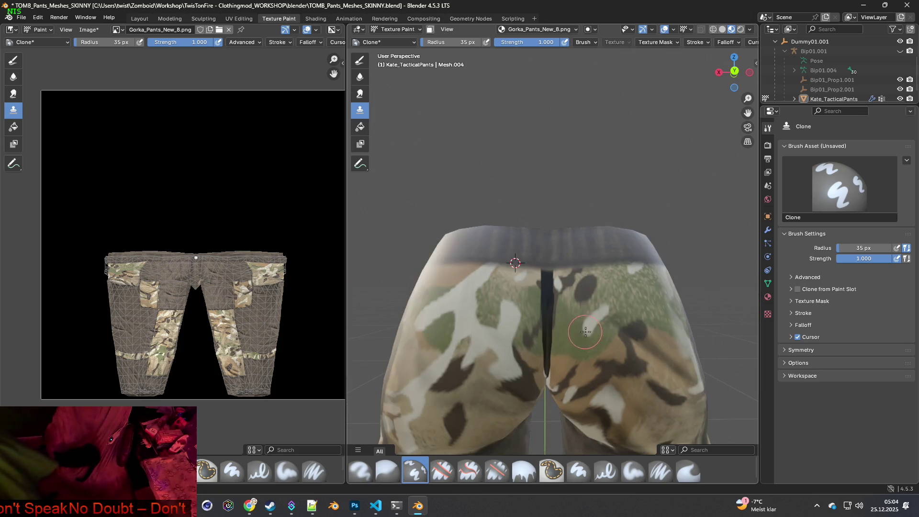
Clone beige texture from a new source over the top of the dark back seam.
{"action": "scroll", "coordinate": [604, 355], "scroll_direction": "up", "scroll_amount": 5}
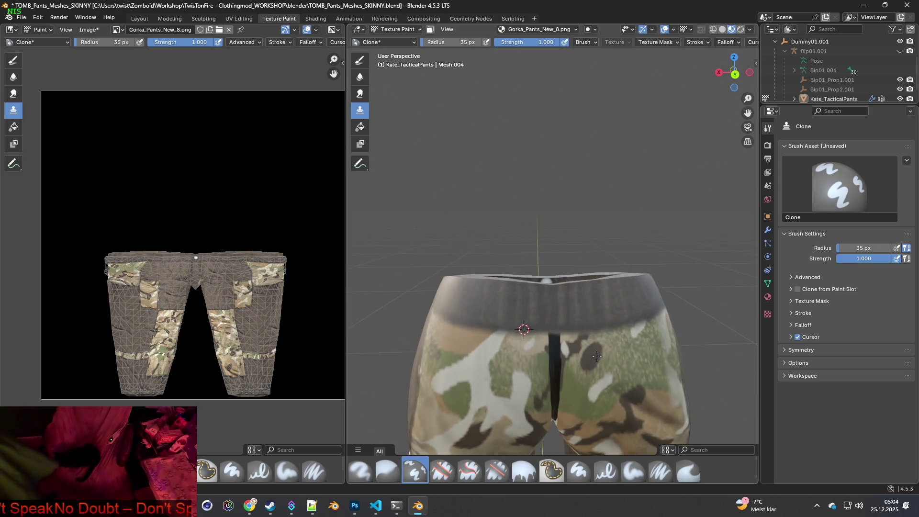
{"action": "scroll", "coordinate": [593, 334], "scroll_direction": "up", "scroll_amount": 4}
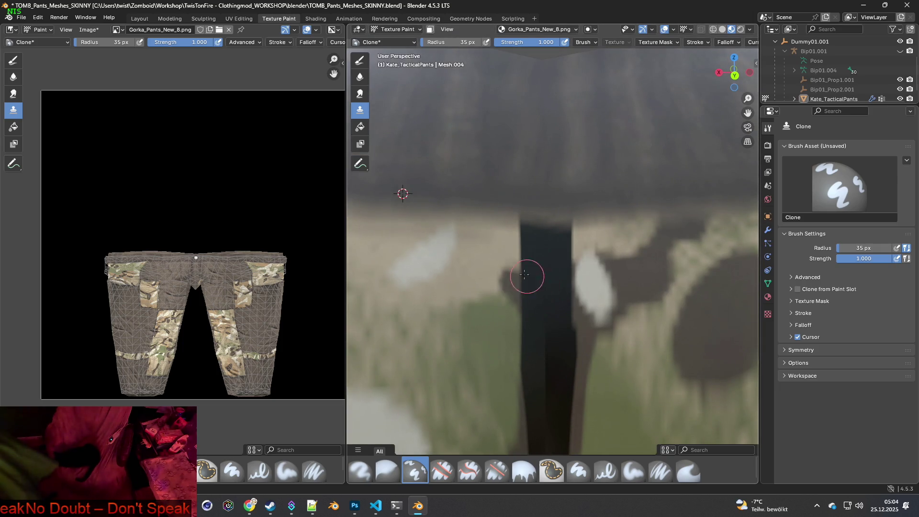
{"action": "mouse_move", "coordinate": [516, 261]}
{"action": "left_mouse_down"}
{"action": "mouse_move", "coordinate": [548, 254]}
{"action": "mouse_move", "coordinate": [557, 235]}
{"action": "mouse_move", "coordinate": [524, 224]}
{"action": "mouse_move", "coordinate": [577, 222]}
{"action": "mouse_move", "coordinate": [530, 225]}
{"action": "left_mouse_up"}
{"action": "left_click", "coordinate": [464, 204], "text": "ctrl"}
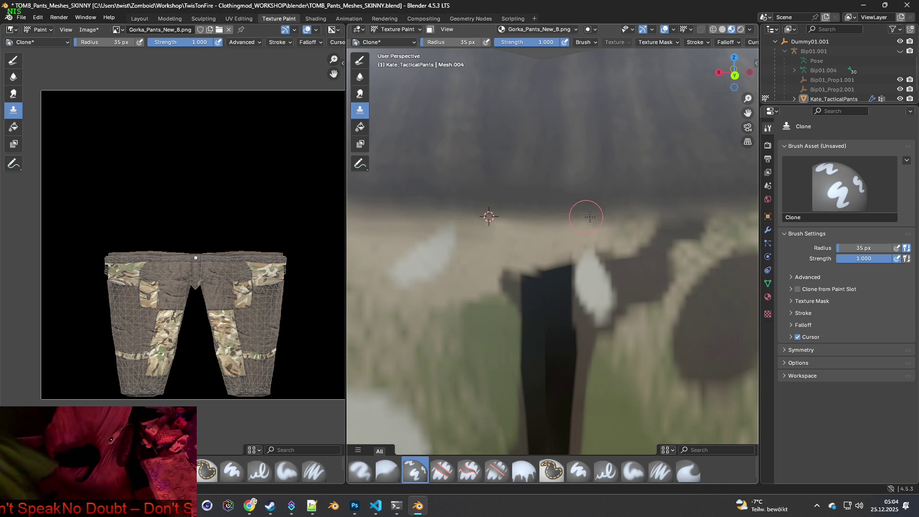
{"action": "middle_click_drag", "start_coordinate": [590, 255], "coordinate": [527, 238], "text": "shift"}
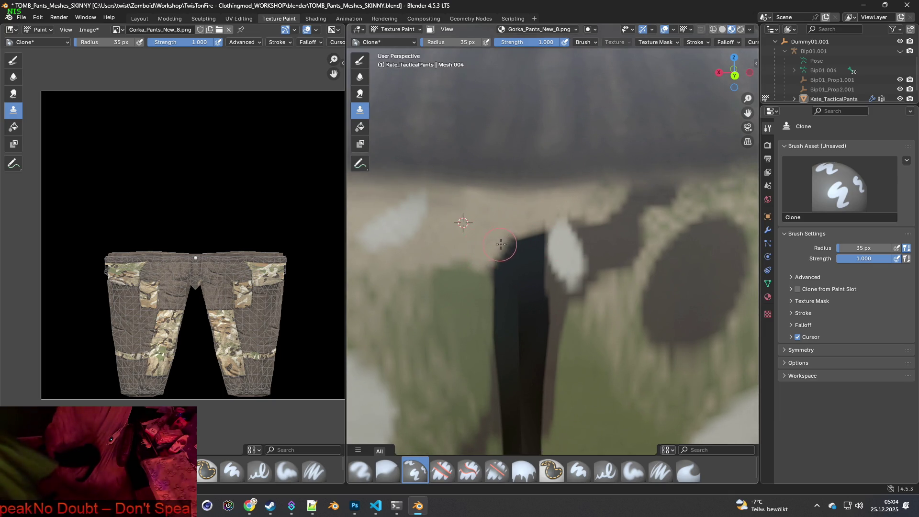
{"action": "mouse_move", "coordinate": [506, 252]}
{"action": "left_mouse_down"}
{"action": "mouse_move", "coordinate": [538, 237]}
{"action": "mouse_move", "coordinate": [531, 251]}
{"action": "mouse_move", "coordinate": [519, 239]}
{"action": "left_mouse_up"}
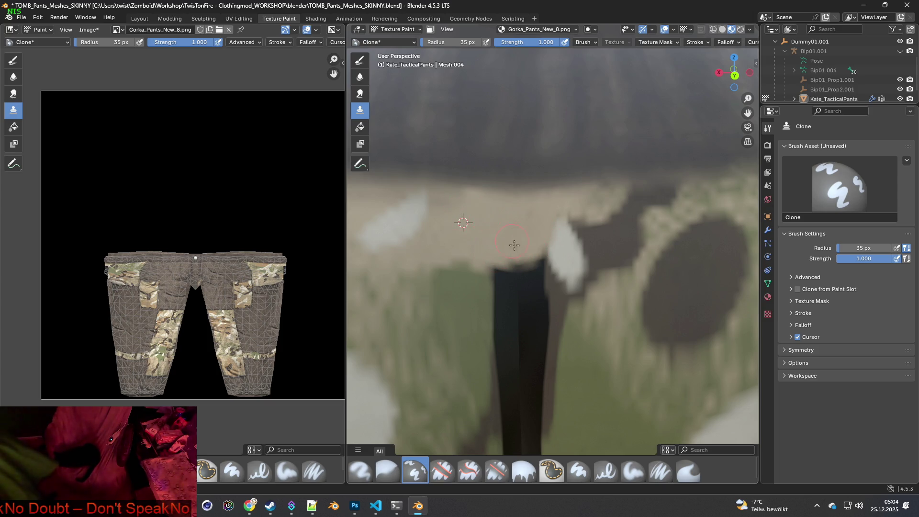
Clone green texture down the dark seam strip and over its left edge.
{"action": "scroll", "coordinate": [512, 243], "scroll_direction": "down", "scroll_amount": 3}
{"action": "left_click", "coordinate": [509, 280], "text": "ctrl"}
{"action": "scroll", "coordinate": [517, 277], "scroll_direction": "up", "scroll_amount": 3}
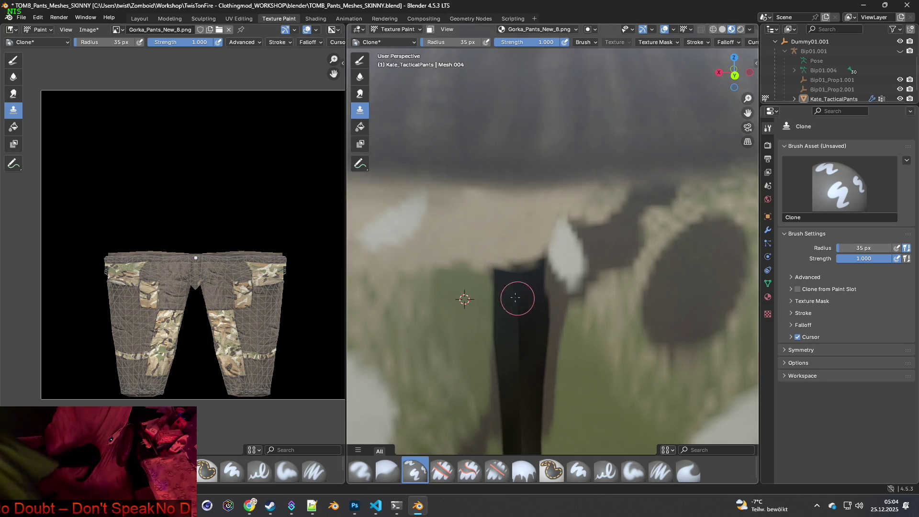
{"action": "mouse_move", "coordinate": [511, 273]}
{"action": "left_mouse_down"}
{"action": "mouse_move", "coordinate": [519, 320]}
{"action": "mouse_move", "coordinate": [484, 373]}
{"action": "mouse_move", "coordinate": [501, 305]}
{"action": "mouse_move", "coordinate": [491, 316]}
{"action": "left_mouse_up"}
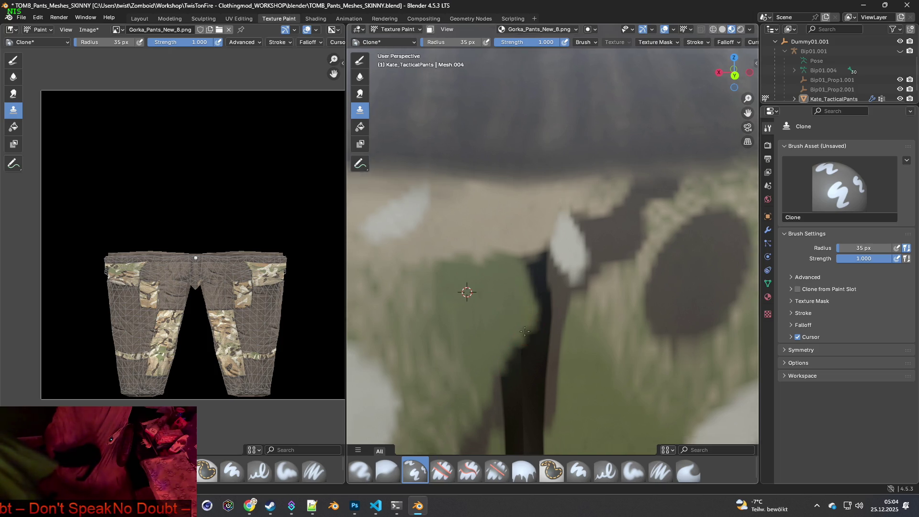
{"action": "mouse_move", "coordinate": [531, 264]}
{"action": "left_mouse_down"}
{"action": "mouse_move", "coordinate": [533, 243]}
{"action": "mouse_move", "coordinate": [527, 250]}
{"action": "mouse_move", "coordinate": [550, 217]}
{"action": "mouse_move", "coordinate": [561, 253]}
{"action": "mouse_move", "coordinate": [536, 272]}
{"action": "mouse_move", "coordinate": [572, 214]}
{"action": "mouse_move", "coordinate": [550, 216]}
{"action": "mouse_move", "coordinate": [568, 199]}
{"action": "mouse_move", "coordinate": [547, 211]}
{"action": "mouse_move", "coordinate": [573, 185]}
{"action": "mouse_move", "coordinate": [556, 130]}
{"action": "mouse_move", "coordinate": [578, 167]}
{"action": "left_mouse_up"}
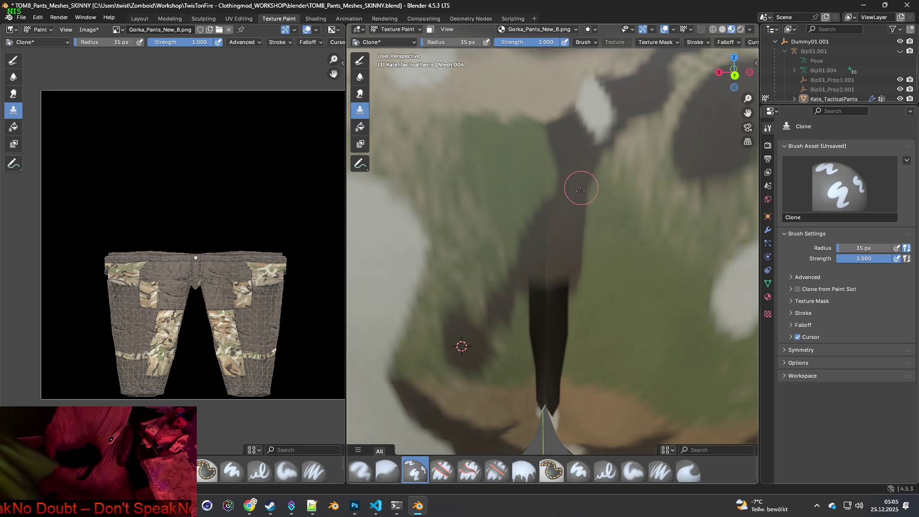
Clone brown and green from new sources over the rest of the back seam toward the crotch.
{"action": "left_click", "coordinate": [608, 300], "text": "ctrl"}
{"action": "mouse_move", "coordinate": [565, 291]}
{"action": "left_mouse_down"}
{"action": "mouse_move", "coordinate": [584, 283]}
{"action": "mouse_move", "coordinate": [538, 286]}
{"action": "mouse_move", "coordinate": [534, 309]}
{"action": "mouse_move", "coordinate": [556, 309]}
{"action": "mouse_move", "coordinate": [538, 341]}
{"action": "mouse_move", "coordinate": [550, 332]}
{"action": "left_mouse_up"}
{"action": "mouse_move", "coordinate": [573, 344]}
{"action": "middle_mouse_down"}
{"action": "mouse_move", "coordinate": [581, 312]}
{"action": "mouse_move", "coordinate": [589, 333]}
{"action": "middle_mouse_up"}
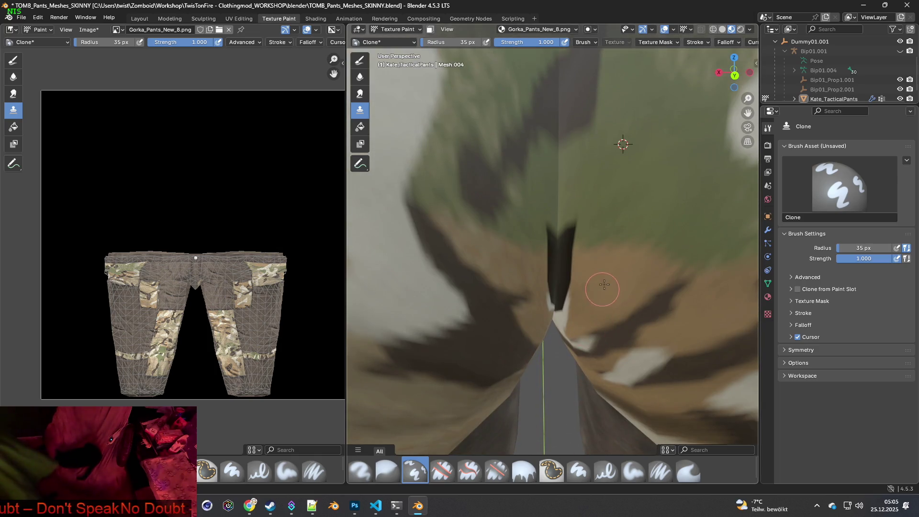
{"action": "mouse_move", "coordinate": [564, 276]}
{"action": "left_mouse_down"}
{"action": "mouse_move", "coordinate": [572, 287]}
{"action": "mouse_move", "coordinate": [557, 296]}
{"action": "mouse_move", "coordinate": [546, 242]}
{"action": "mouse_move", "coordinate": [578, 260]}
{"action": "mouse_move", "coordinate": [572, 233]}
{"action": "left_mouse_up"}
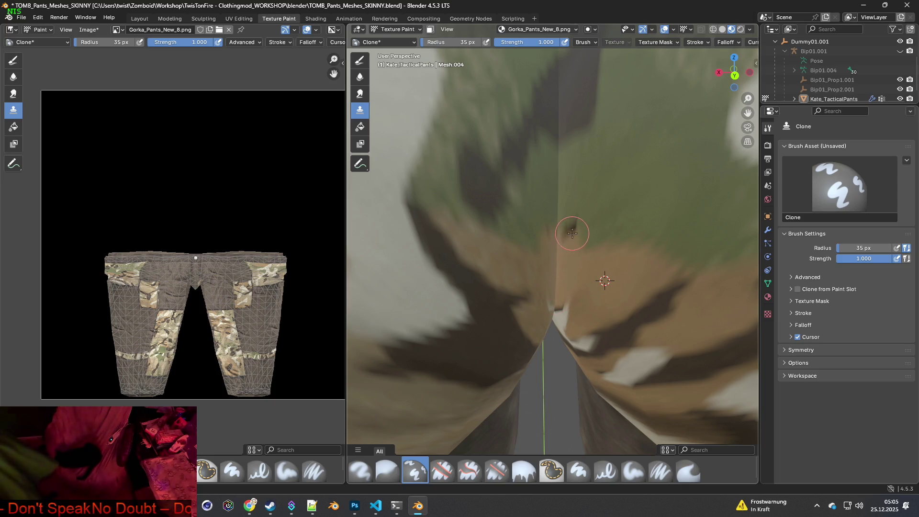
{"action": "left_click", "coordinate": [621, 209], "text": "ctrl"}
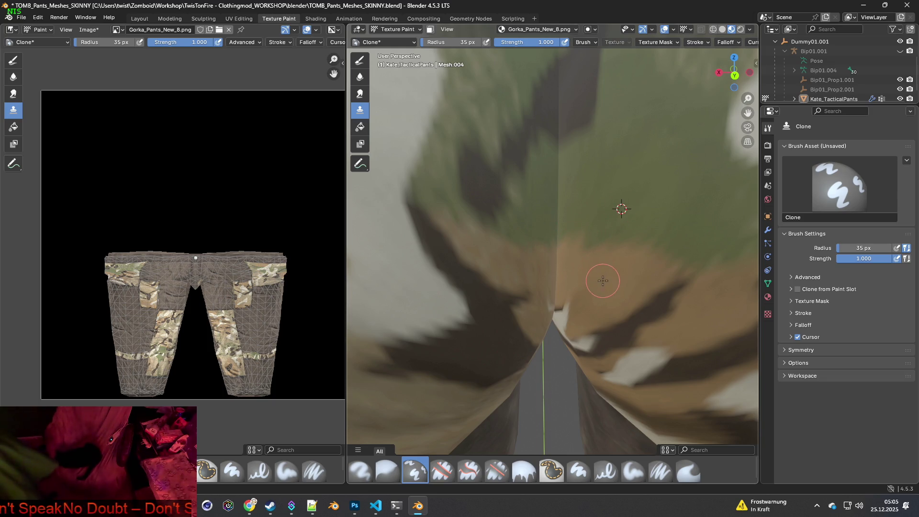
{"action": "mouse_move", "coordinate": [558, 290]}
{"action": "middle_mouse_down"}
{"action": "mouse_move", "coordinate": [558, 277]}
{"action": "mouse_move", "coordinate": [567, 290]}
{"action": "mouse_move", "coordinate": [581, 278]}
{"action": "mouse_move", "coordinate": [590, 232]}
{"action": "mouse_move", "coordinate": [611, 242]}
{"action": "mouse_move", "coordinate": [601, 274]}
{"action": "mouse_move", "coordinate": [578, 283]}
{"action": "middle_mouse_up"}
{"action": "scroll", "coordinate": [559, 281], "scroll_direction": "down", "scroll_amount": 3}
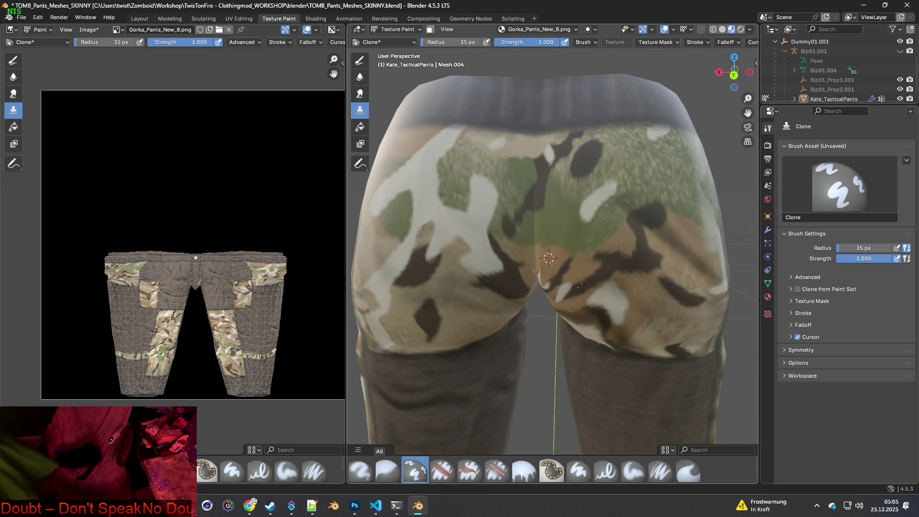
Inspect the crotch and inner legs from several angles, zoom out, and open the Image menu.
{"action": "mouse_move", "coordinate": [578, 283]}
{"action": "middle_mouse_down"}
{"action": "mouse_move", "coordinate": [616, 226]}
{"action": "mouse_move", "coordinate": [515, 273]}
{"action": "mouse_move", "coordinate": [550, 298]}
{"action": "mouse_move", "coordinate": [571, 355]}
{"action": "mouse_move", "coordinate": [543, 316]}
{"action": "middle_mouse_up"}
{"action": "mouse_move", "coordinate": [493, 193]}
{"action": "middle_mouse_down"}
{"action": "mouse_move", "coordinate": [605, 312]}
{"action": "mouse_move", "coordinate": [630, 305]}
{"action": "mouse_move", "coordinate": [633, 296]}
{"action": "mouse_move", "coordinate": [576, 234]}
{"action": "mouse_move", "coordinate": [544, 266]}
{"action": "middle_mouse_up"}
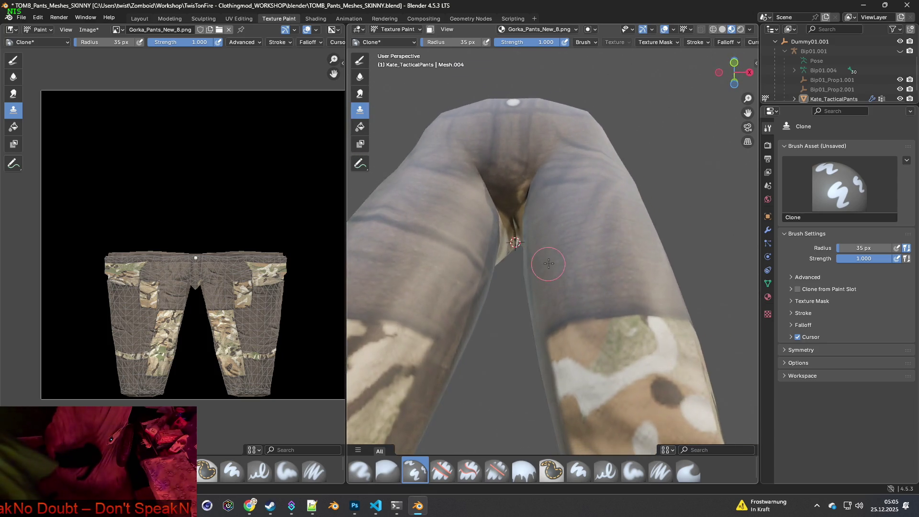
{"action": "scroll", "coordinate": [520, 228], "scroll_direction": "up", "scroll_amount": 4}
{"action": "mouse_move", "coordinate": [519, 227]}
{"action": "middle_mouse_down"}
{"action": "mouse_move", "coordinate": [584, 324]}
{"action": "mouse_move", "coordinate": [569, 248]}
{"action": "middle_mouse_up"}
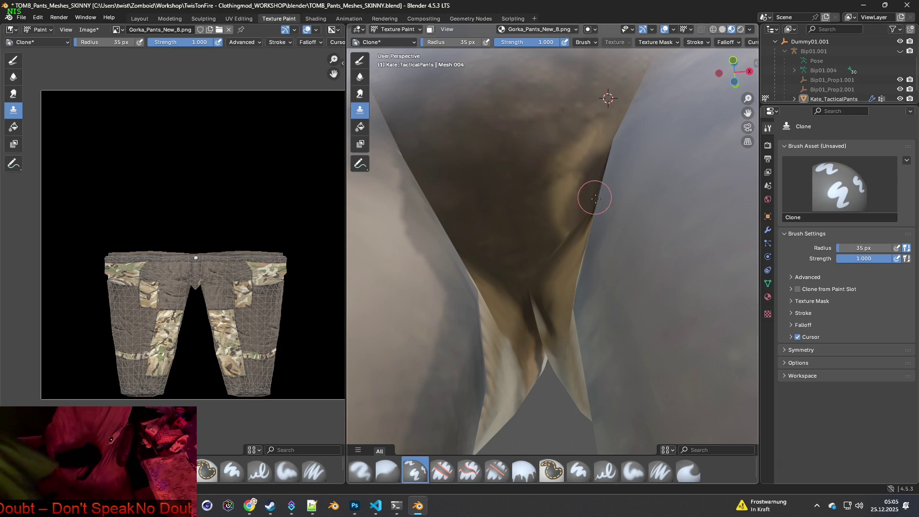
{"action": "middle_click_drag", "start_coordinate": [594, 197], "coordinate": [609, 193]}
{"action": "middle_click_drag", "start_coordinate": [591, 230], "coordinate": [544, 238]}
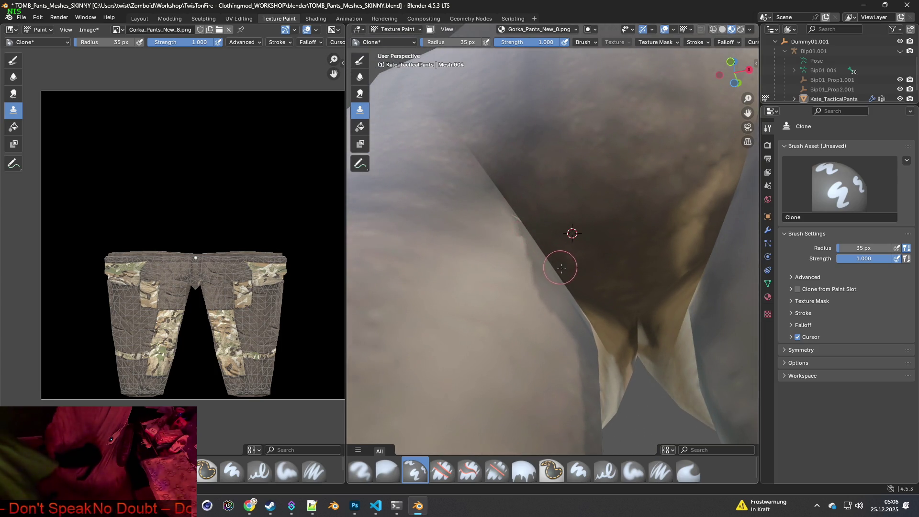
{"action": "middle_click_drag", "start_coordinate": [648, 283], "coordinate": [548, 319]}
{"action": "scroll", "coordinate": [549, 319], "scroll_direction": "down", "scroll_amount": 10}
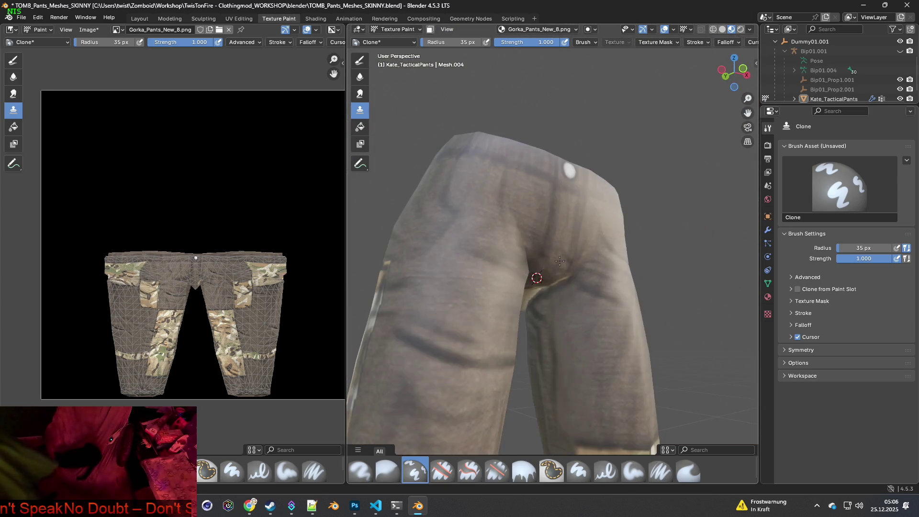
{"action": "scroll", "coordinate": [554, 309], "scroll_direction": "down", "scroll_amount": 6}
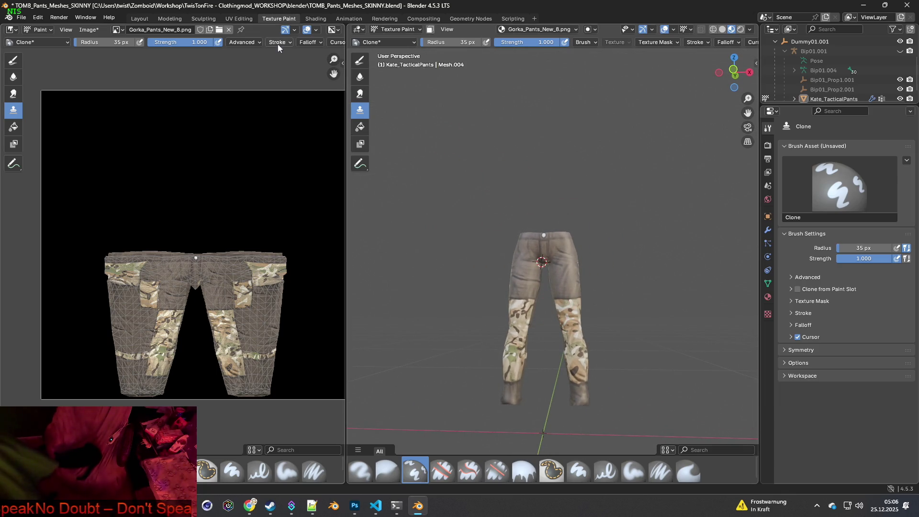
{"action": "left_click", "coordinate": [89, 29]}
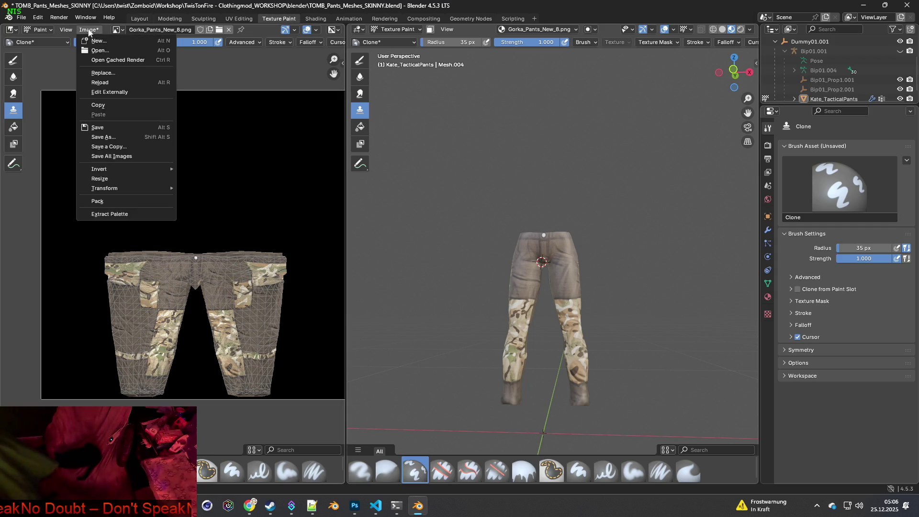
Save the painted texture, save a copy as Gorka_Pants_New_8.png, and switch to the Shading workspace.
{"action": "left_click", "coordinate": [96, 127]}
{"action": "left_click", "coordinate": [88, 30]}
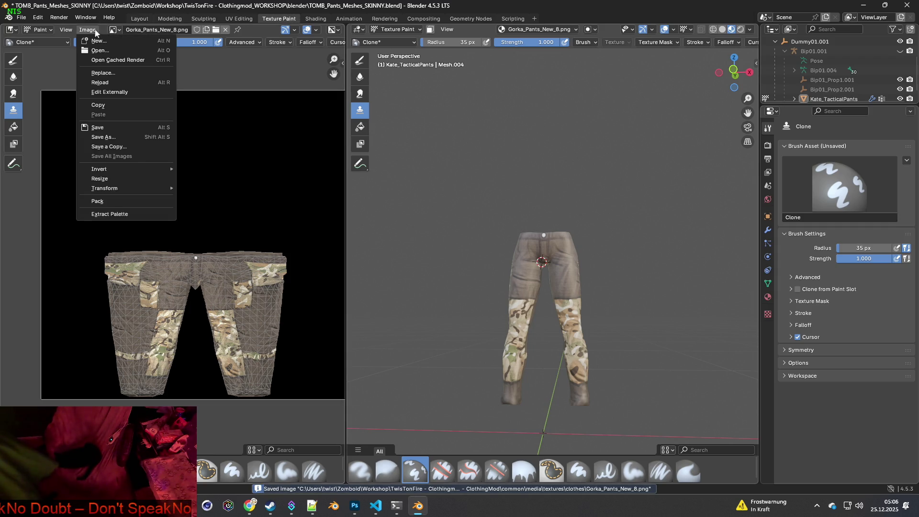
{"action": "left_click", "coordinate": [113, 147]}
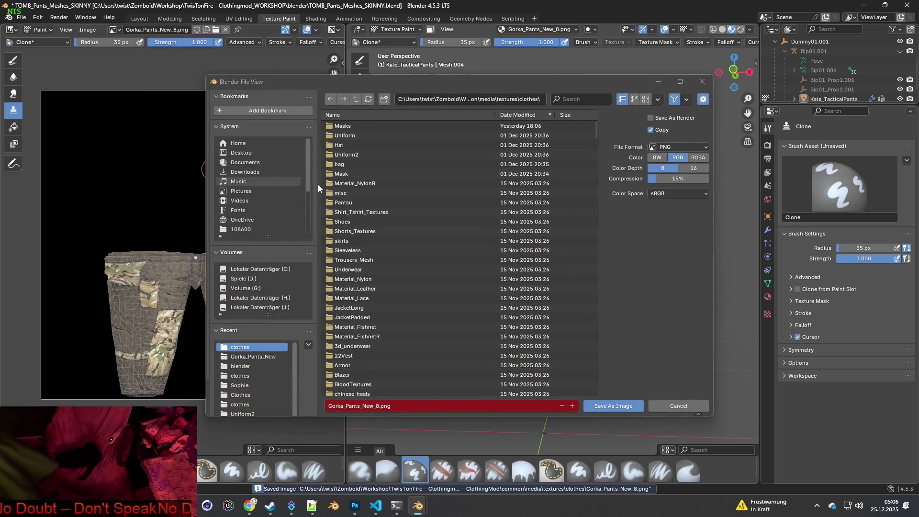
{"action": "left_click", "coordinate": [259, 357]}
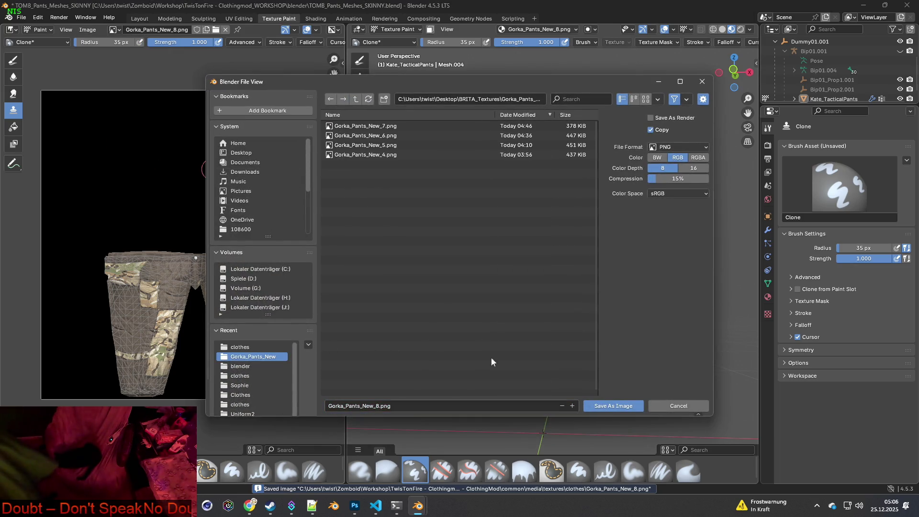
{"action": "left_click", "coordinate": [614, 406]}
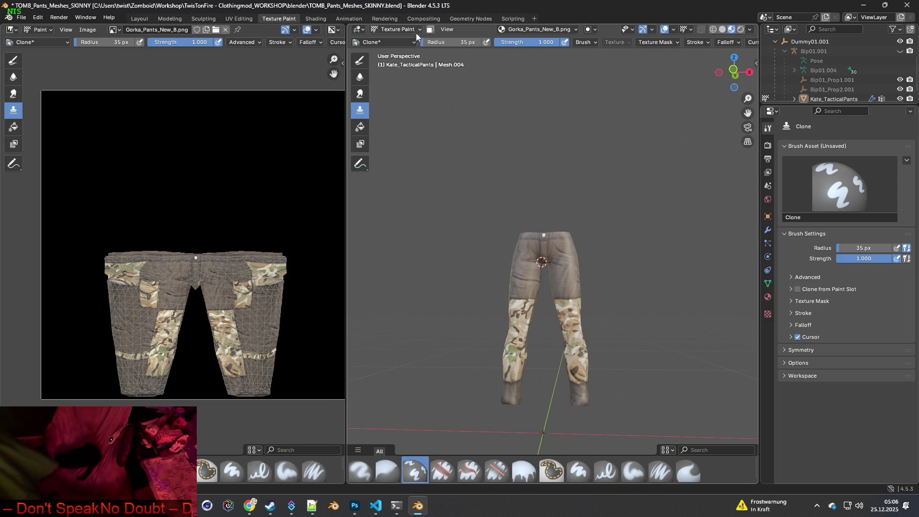
{"action": "left_click", "coordinate": [315, 18]}
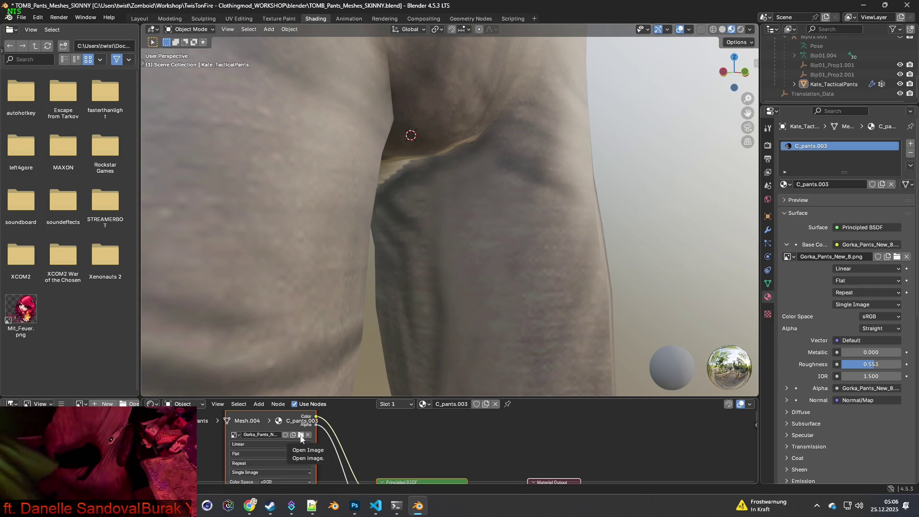
Load Gorka_Pants_New_9.png into the Image Texture node and check the blue camo on the pants.
{"action": "left_click", "coordinate": [300, 435]}
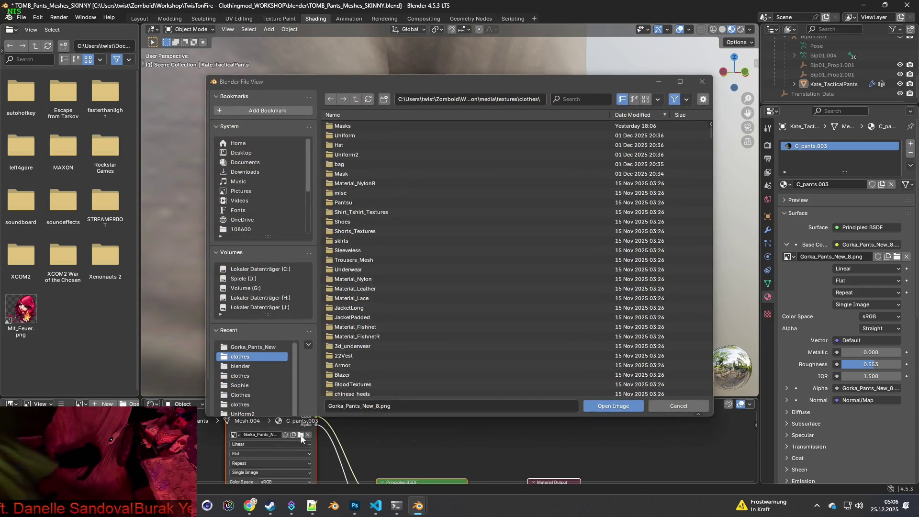
{"action": "left_click", "coordinate": [378, 405]}
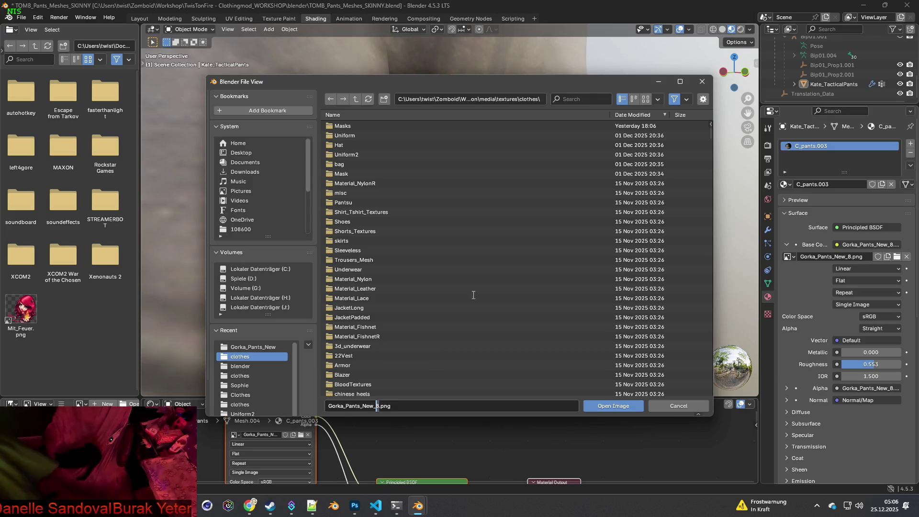
{"action": "type", "text": "9"}
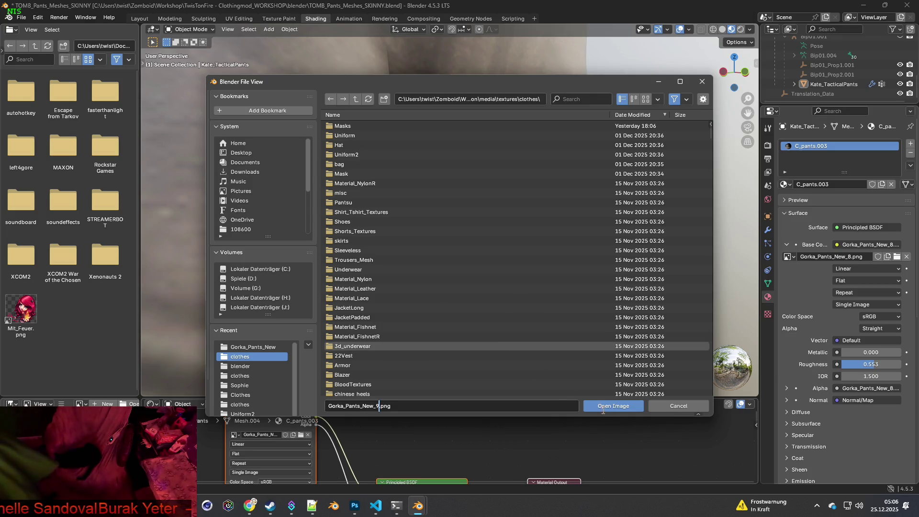
{"action": "left_click", "coordinate": [610, 408]}
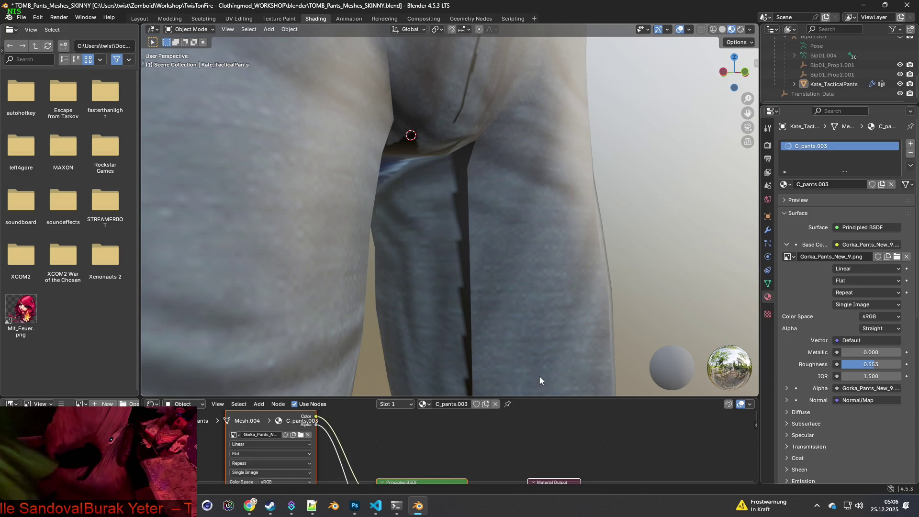
{"action": "scroll", "coordinate": [540, 381], "scroll_direction": "down", "scroll_amount": 8}
{"action": "mouse_move", "coordinate": [476, 318]}
{"action": "middle_mouse_down"}
{"action": "mouse_move", "coordinate": [424, 314]}
{"action": "mouse_move", "coordinate": [429, 353]}
{"action": "mouse_move", "coordinate": [304, 308]}
{"action": "middle_mouse_up"}
{"action": "scroll", "coordinate": [424, 314], "scroll_direction": "down", "scroll_amount": 3}
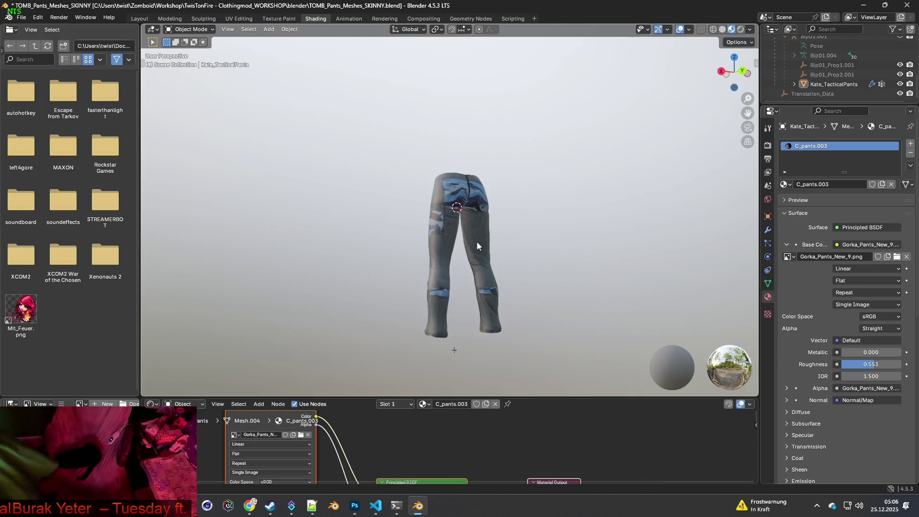
{"action": "middle_click_drag", "start_coordinate": [478, 240], "coordinate": [459, 262]}
{"action": "scroll", "coordinate": [473, 223], "scroll_direction": "up", "scroll_amount": 3}
{"action": "middle_click_drag", "start_coordinate": [507, 200], "coordinate": [467, 241], "text": "shift"}
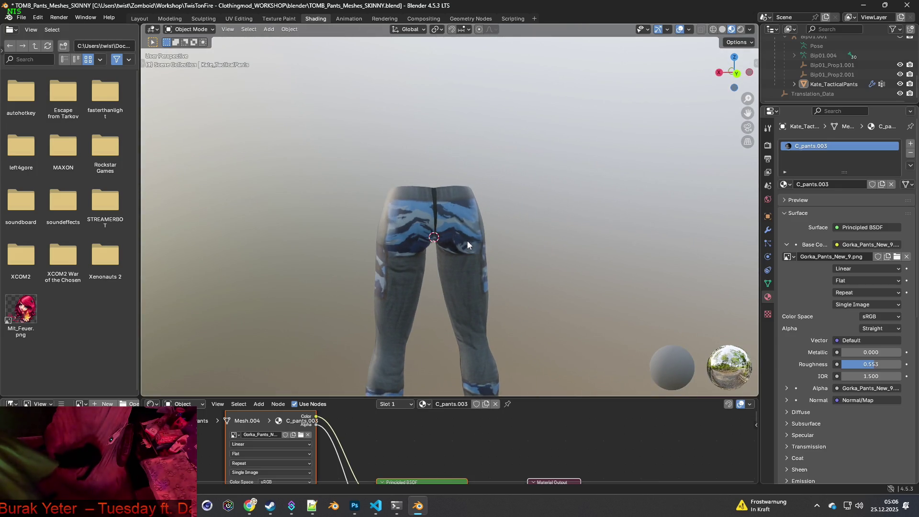
{"action": "scroll", "coordinate": [467, 243], "scroll_direction": "up", "scroll_amount": 8}
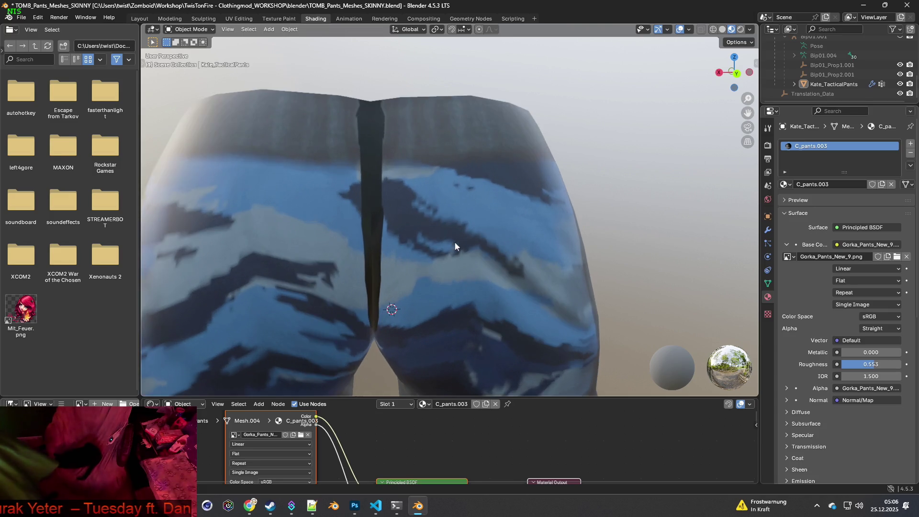
{"action": "scroll", "coordinate": [451, 232], "scroll_direction": "up", "scroll_amount": 5}
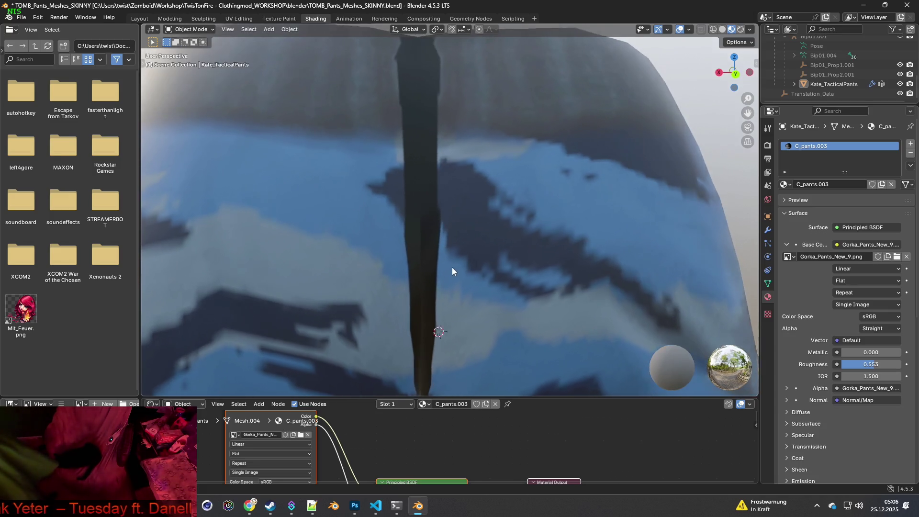
{"action": "scroll", "coordinate": [450, 278], "scroll_direction": "up", "scroll_amount": 2}
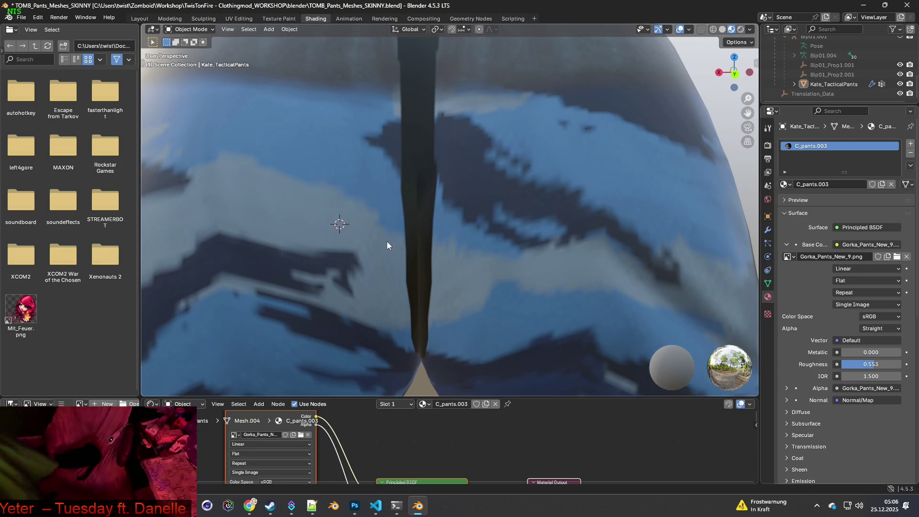
Return to the Texture Paint workspace and orbit around to the pants' back.
{"action": "left_click", "coordinate": [279, 18]}
{"action": "scroll", "coordinate": [421, 250], "scroll_direction": "up", "scroll_amount": 3}
{"action": "mouse_move", "coordinate": [459, 268]}
{"action": "middle_mouse_down"}
{"action": "mouse_move", "coordinate": [484, 278]}
{"action": "mouse_move", "coordinate": [581, 280]}
{"action": "mouse_move", "coordinate": [526, 297]}
{"action": "middle_mouse_up"}
{"action": "scroll", "coordinate": [580, 279], "scroll_direction": "up", "scroll_amount": 5}
{"action": "scroll", "coordinate": [598, 297], "scroll_direction": "up", "scroll_amount": 3}
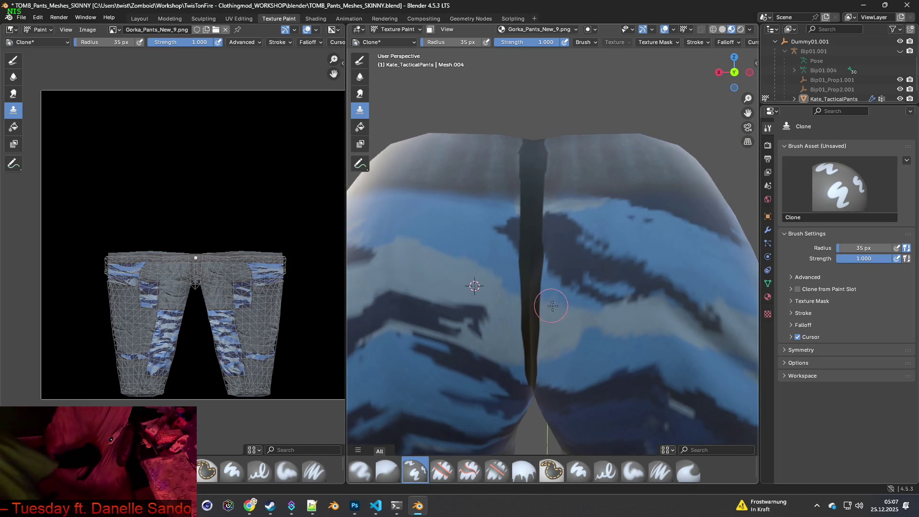
Enlarge the brush radius to 78 px and clone-paint over the top of the seat seam.
{"action": "scroll", "coordinate": [563, 337], "scroll_direction": "up", "scroll_amount": 2}
{"action": "middle_click_drag", "start_coordinate": [468, 359], "coordinate": [467, 417]}
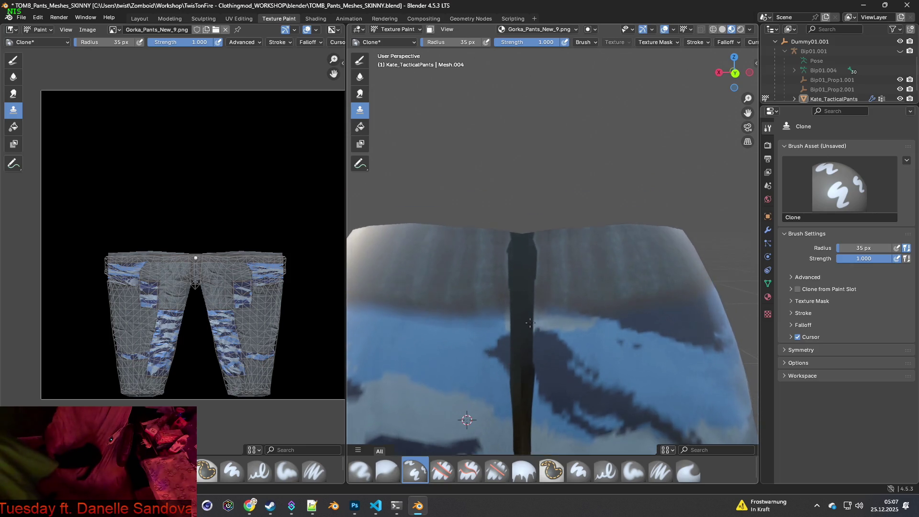
{"action": "scroll", "coordinate": [531, 326], "scroll_direction": "up", "scroll_amount": 2}
{"action": "scroll", "coordinate": [530, 326], "scroll_direction": "down", "scroll_amount": 2}
{"action": "key", "text": "f"}
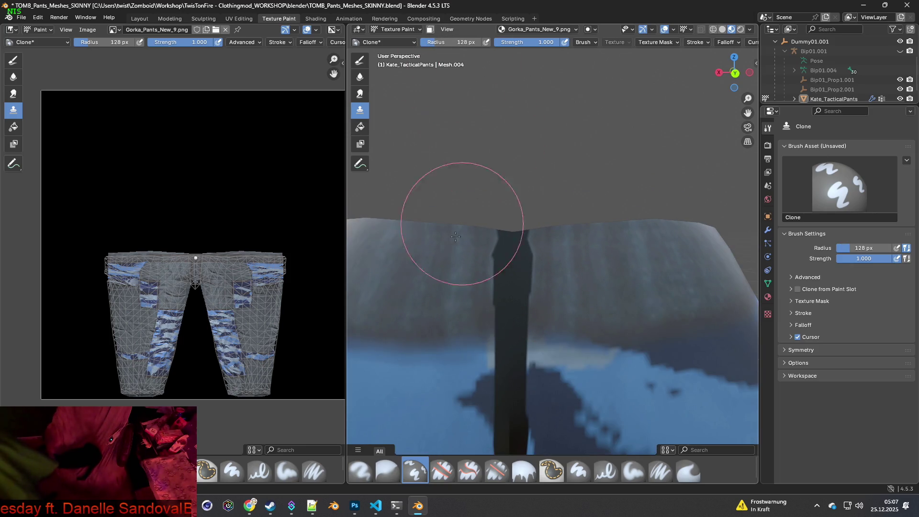
{"action": "key", "text": "Return"}
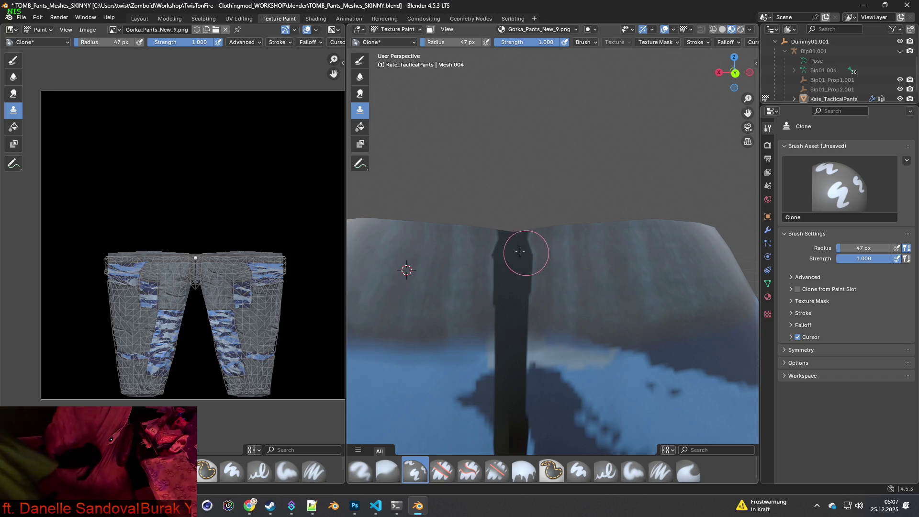
{"action": "left_click_drag", "start_coordinate": [512, 250], "coordinate": [512, 256]}
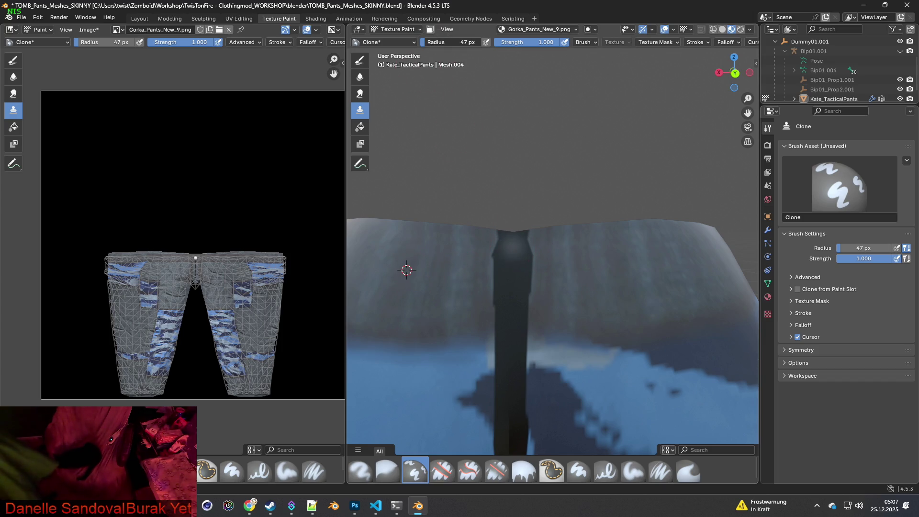
{"action": "left_click_drag", "start_coordinate": [459, 42], "coordinate": [467, 42]}
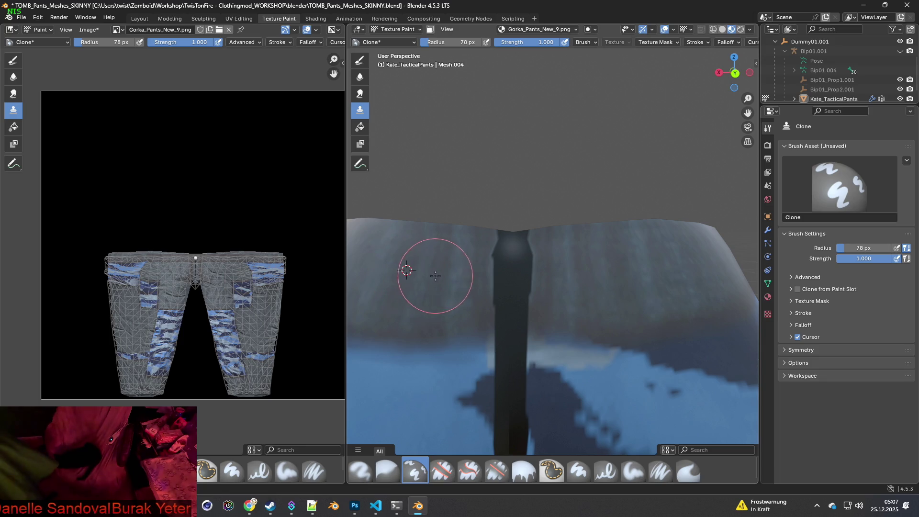
{"action": "left_click_drag", "start_coordinate": [509, 266], "coordinate": [511, 317]}
Sample camo on both sides of the seam, cover its top, and shrink the radius to 24 px.
{"action": "left_click", "coordinate": [582, 260], "text": "ctrl"}
{"action": "left_click", "coordinate": [410, 338], "text": "ctrl"}
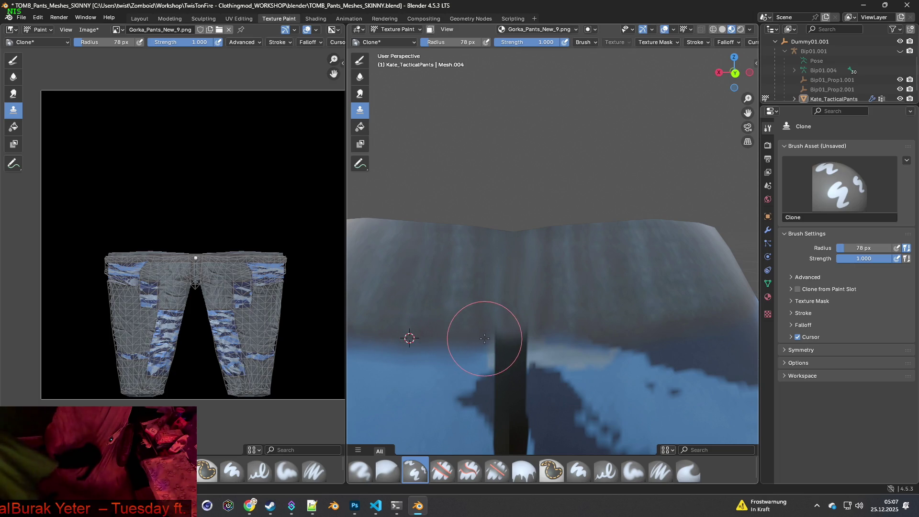
{"action": "mouse_move", "coordinate": [503, 339]}
{"action": "left_mouse_down"}
{"action": "mouse_move", "coordinate": [527, 329]}
{"action": "mouse_move", "coordinate": [554, 335]}
{"action": "left_mouse_up"}
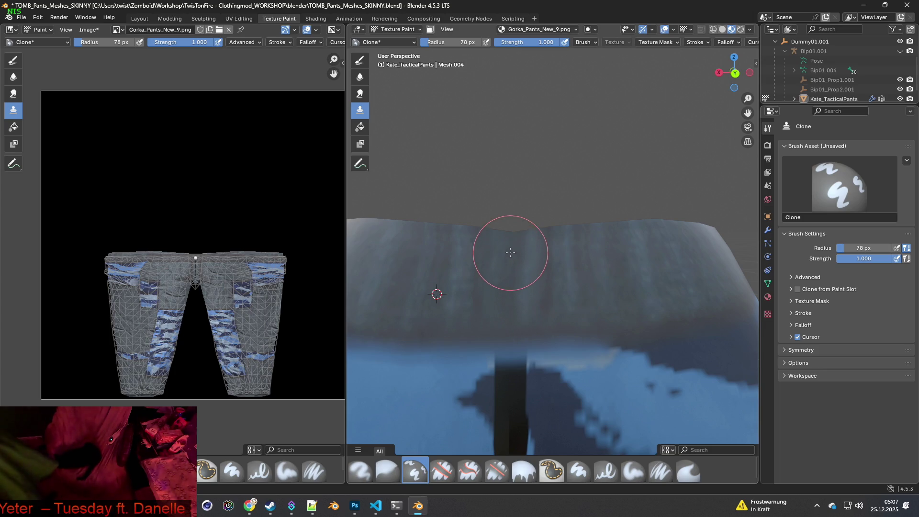
{"action": "left_click", "coordinate": [578, 261], "text": "ctrl"}
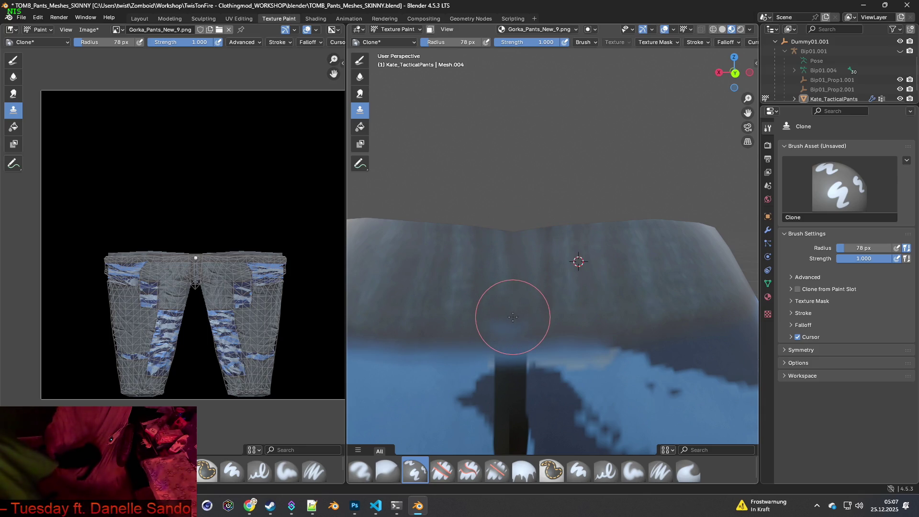
{"action": "left_click", "coordinate": [429, 337], "text": "ctrl"}
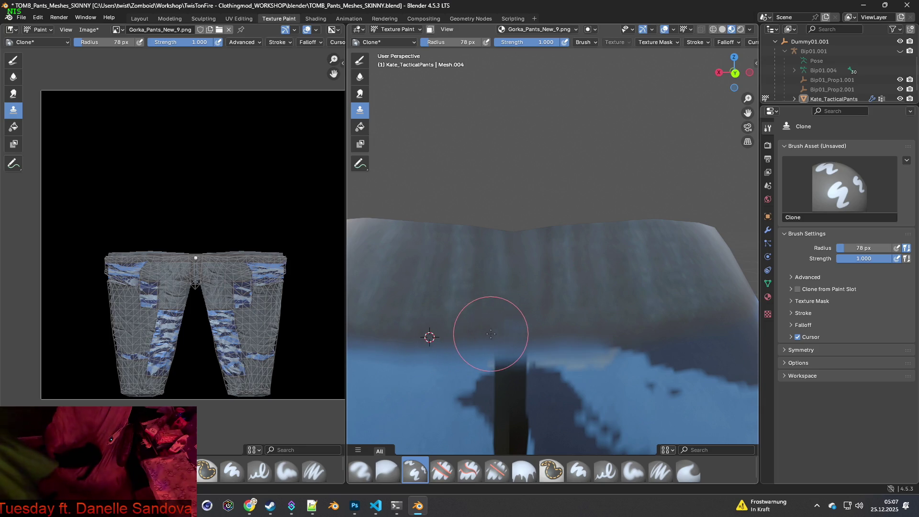
{"action": "scroll", "coordinate": [584, 339], "scroll_direction": "down", "scroll_amount": 2}
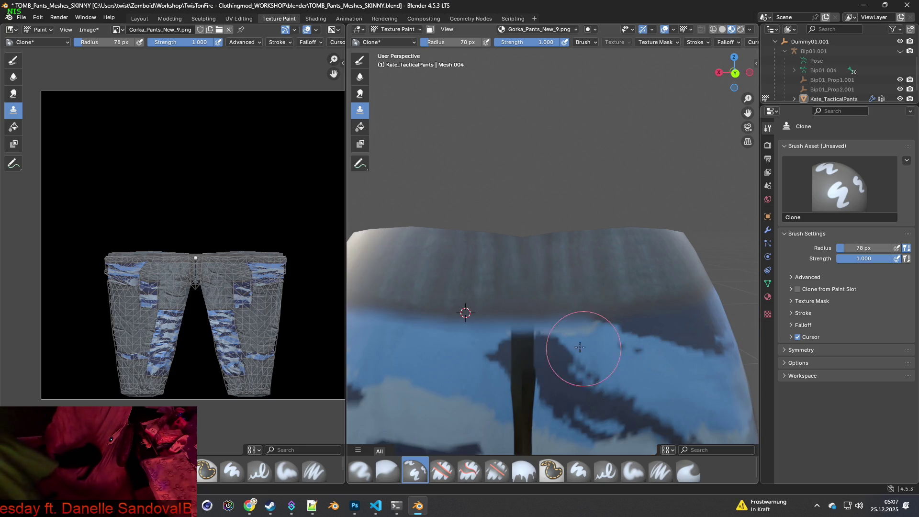
{"action": "left_click", "coordinate": [498, 267], "text": "ctrl"}
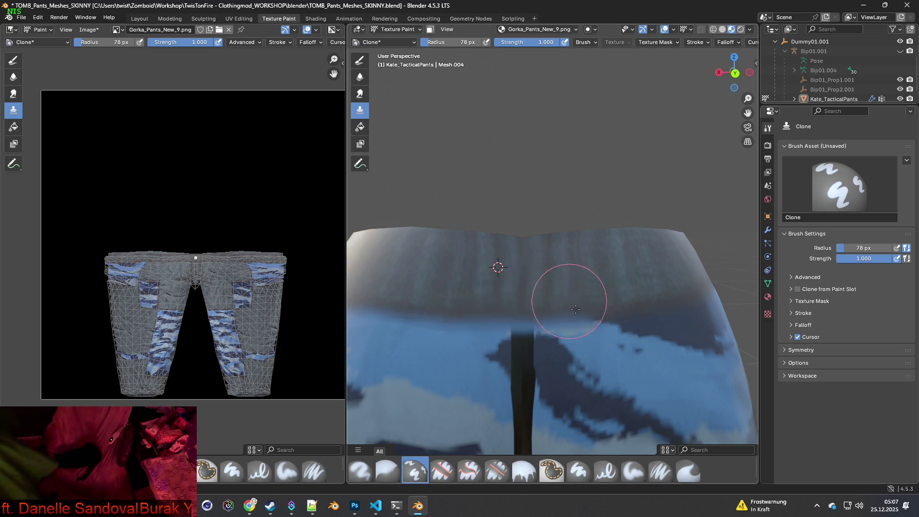
{"action": "mouse_move", "coordinate": [580, 365]}
{"action": "middle_mouse_down"}
{"action": "mouse_move", "coordinate": [570, 364]}
{"action": "mouse_move", "coordinate": [603, 357]}
{"action": "mouse_move", "coordinate": [595, 355]}
{"action": "middle_mouse_up"}
{"action": "scroll", "coordinate": [595, 354], "scroll_direction": "up", "scroll_amount": 2}
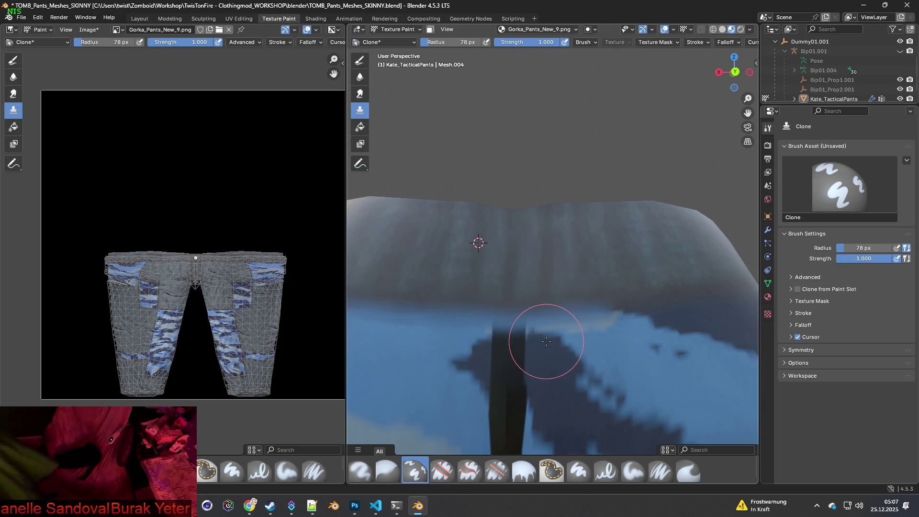
{"action": "left_click_drag", "start_coordinate": [449, 45], "coordinate": [423, 45]}
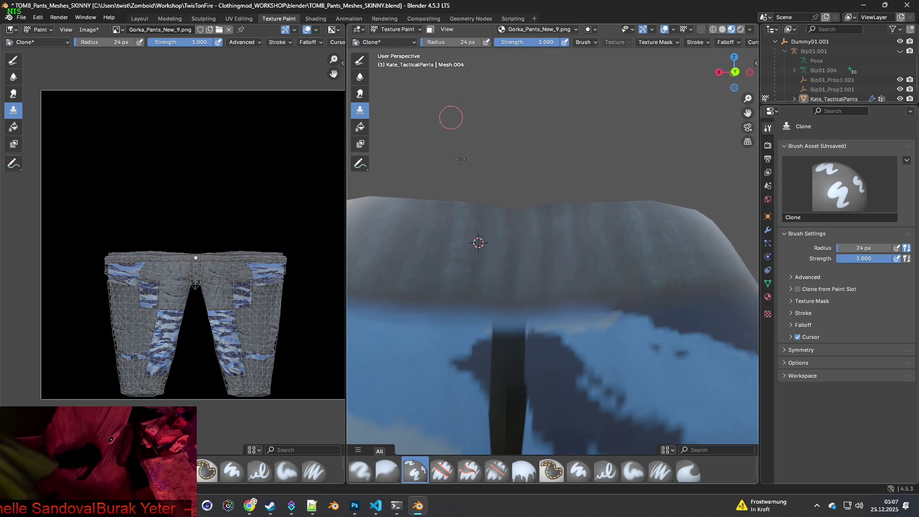
{"action": "middle_click_drag", "start_coordinate": [531, 363], "coordinate": [549, 303], "text": "shift"}
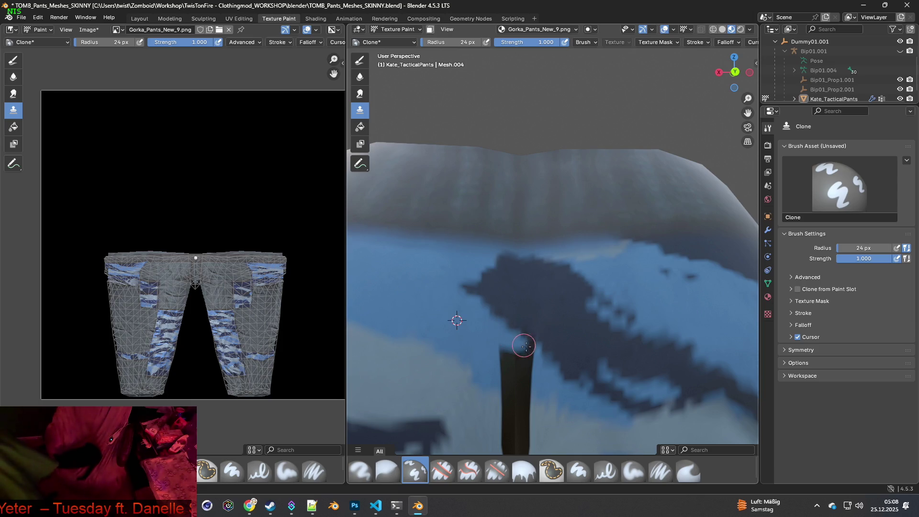
Clone camo over the top of the dark centre back seam and inspect the seat from several angles.
{"action": "left_click_drag", "start_coordinate": [527, 351], "coordinate": [495, 378]}
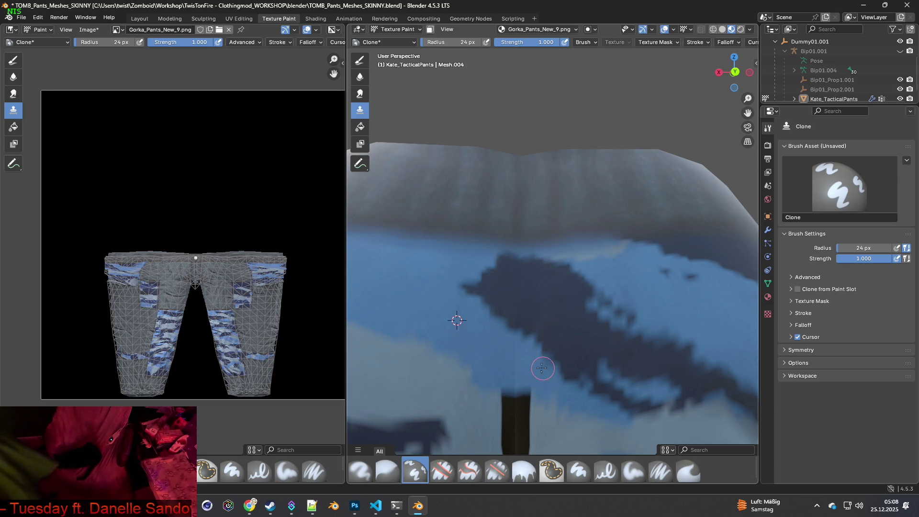
{"action": "middle_click_drag", "start_coordinate": [544, 369], "coordinate": [512, 360]}
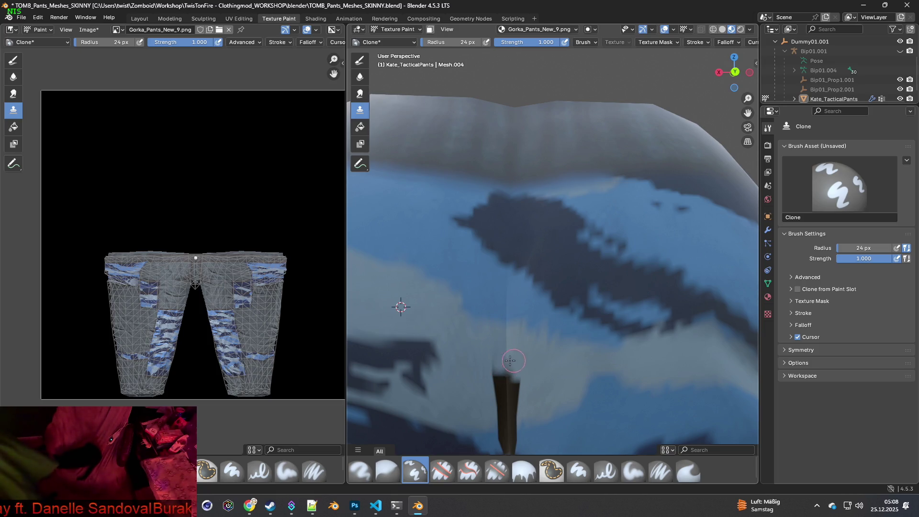
{"action": "middle_click_drag", "start_coordinate": [514, 360], "coordinate": [528, 358]}
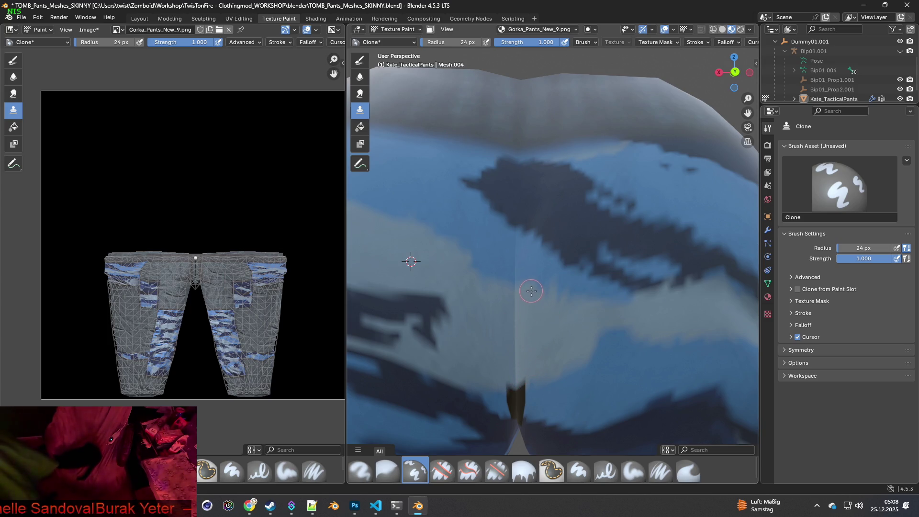
{"action": "middle_click_drag", "start_coordinate": [550, 385], "coordinate": [567, 358]}
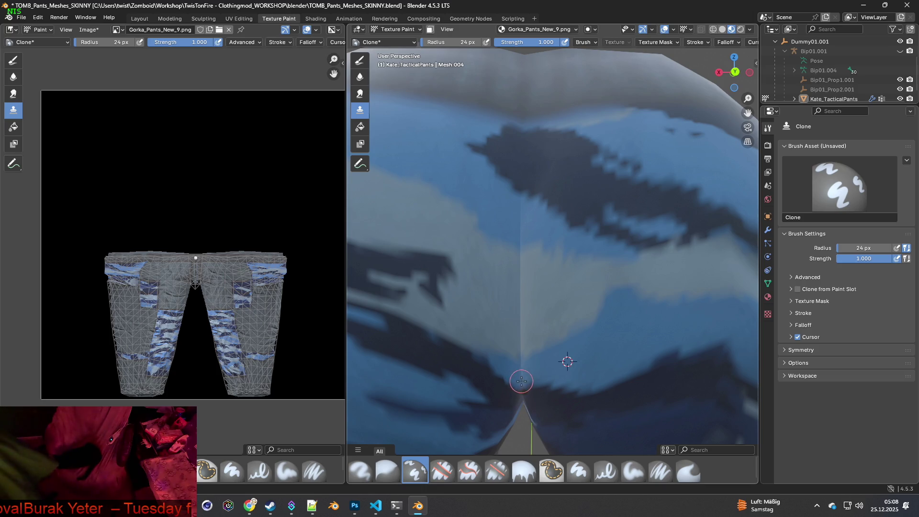
{"action": "scroll", "coordinate": [542, 362], "scroll_direction": "down", "scroll_amount": 6}
{"action": "mouse_move", "coordinate": [542, 362]}
{"action": "middle_mouse_down"}
{"action": "mouse_move", "coordinate": [571, 332]}
{"action": "mouse_move", "coordinate": [531, 331]}
{"action": "mouse_move", "coordinate": [578, 249]}
{"action": "middle_mouse_up"}
Enlarge the Clone brush to 47 px and clone clean fabric over the front crotch streak.
{"action": "key", "text": "f"}
{"action": "left_click", "coordinate": [577, 249]}
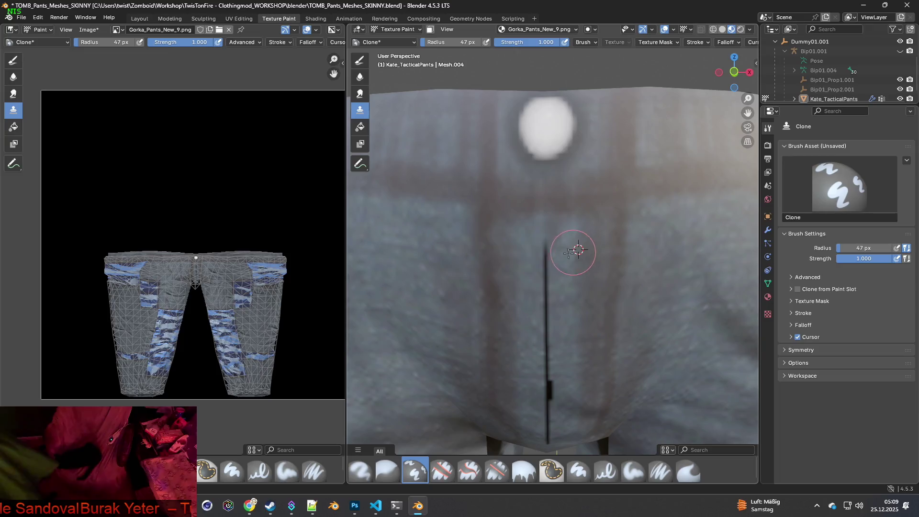
{"action": "left_click", "coordinate": [522, 260], "text": "ctrl"}
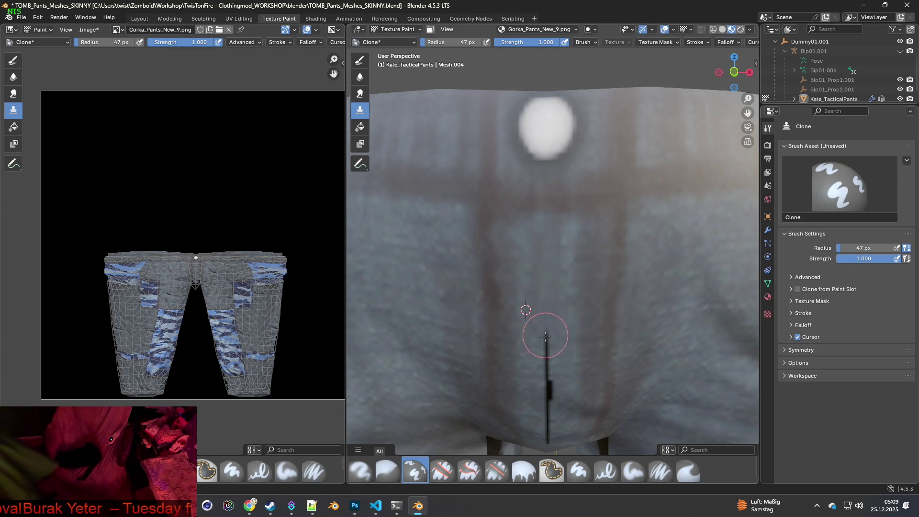
{"action": "middle_click_drag", "start_coordinate": [561, 381], "coordinate": [551, 360]}
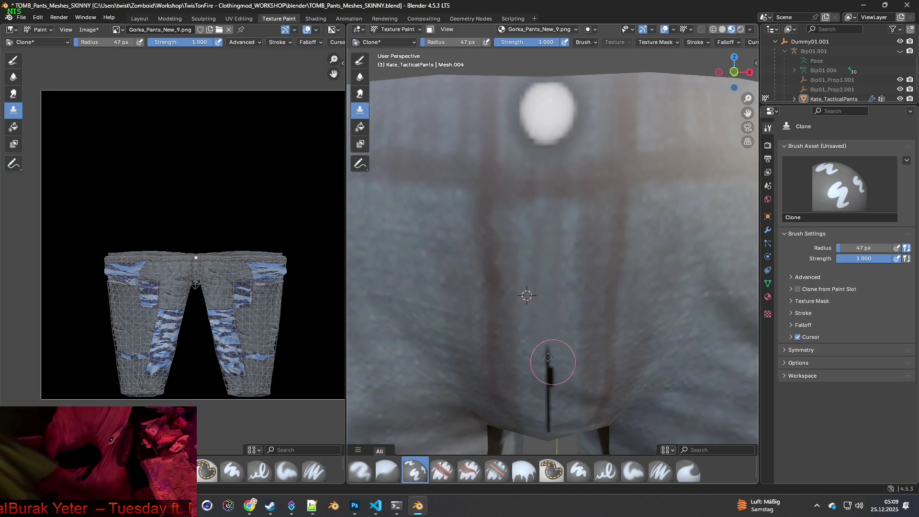
{"action": "left_click_drag", "start_coordinate": [549, 372], "coordinate": [546, 383]}
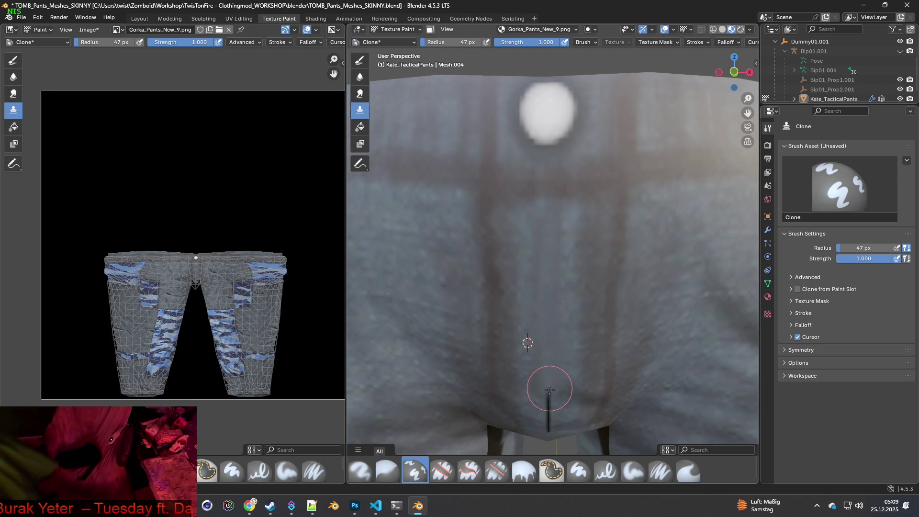
{"action": "left_click", "coordinate": [571, 394], "text": "ctrl"}
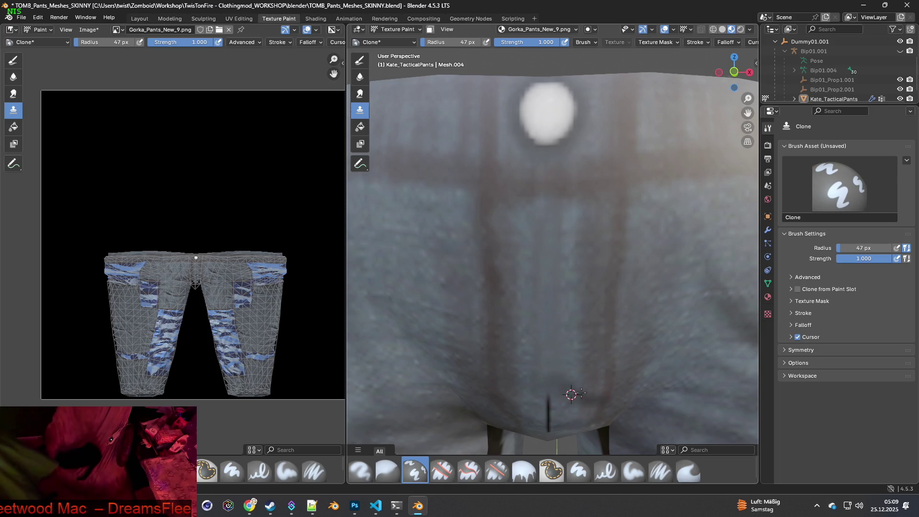
{"action": "middle_click_drag", "start_coordinate": [574, 390], "coordinate": [572, 329], "text": "shift"}
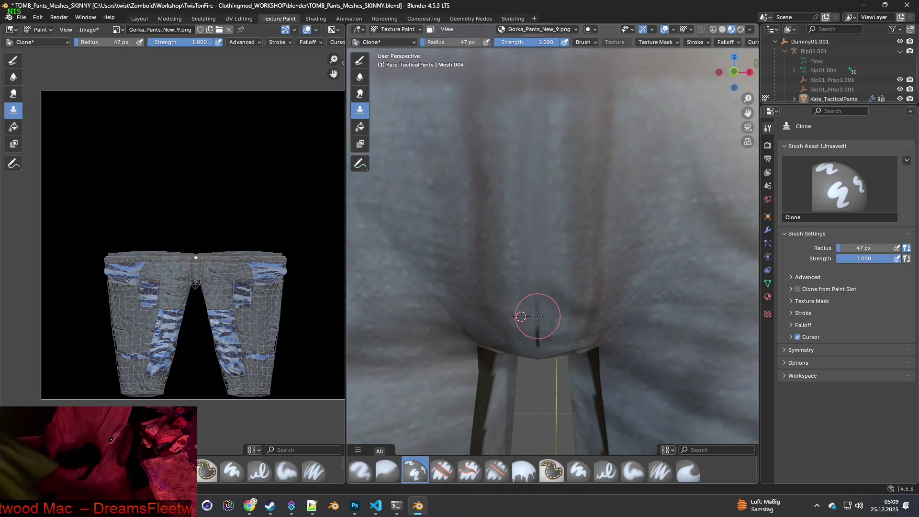
{"action": "scroll", "coordinate": [540, 327], "scroll_direction": "down", "scroll_amount": 6}
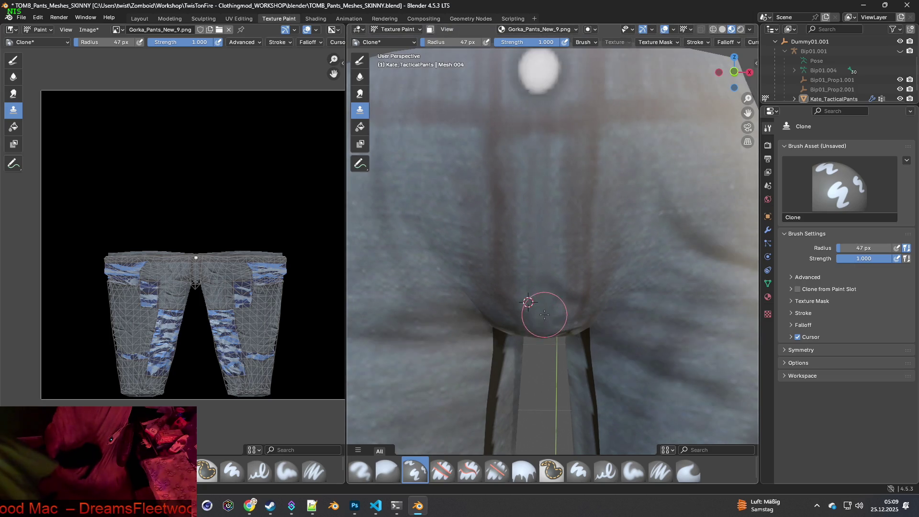
{"action": "middle_click_drag", "start_coordinate": [530, 277], "coordinate": [599, 308]}
Clone fabric over the dark crease edge and the top of the leg's dark stripe.
{"action": "scroll", "coordinate": [600, 308], "scroll_direction": "up", "scroll_amount": 5}
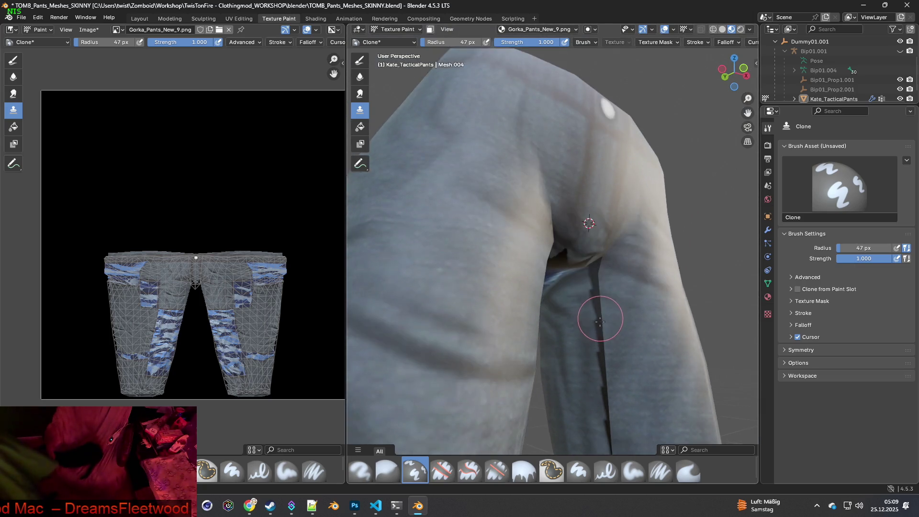
{"action": "left_click", "coordinate": [531, 299], "text": "ctrl"}
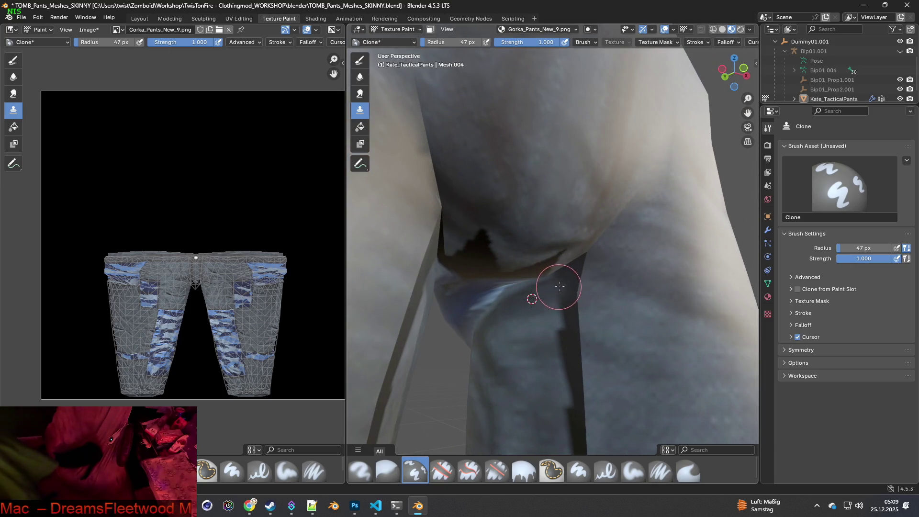
{"action": "mouse_move", "coordinate": [579, 264]}
{"action": "left_mouse_down"}
{"action": "mouse_move", "coordinate": [558, 271]}
{"action": "mouse_move", "coordinate": [597, 307]}
{"action": "left_mouse_up"}
{"action": "left_click", "coordinate": [610, 317], "text": "ctrl"}
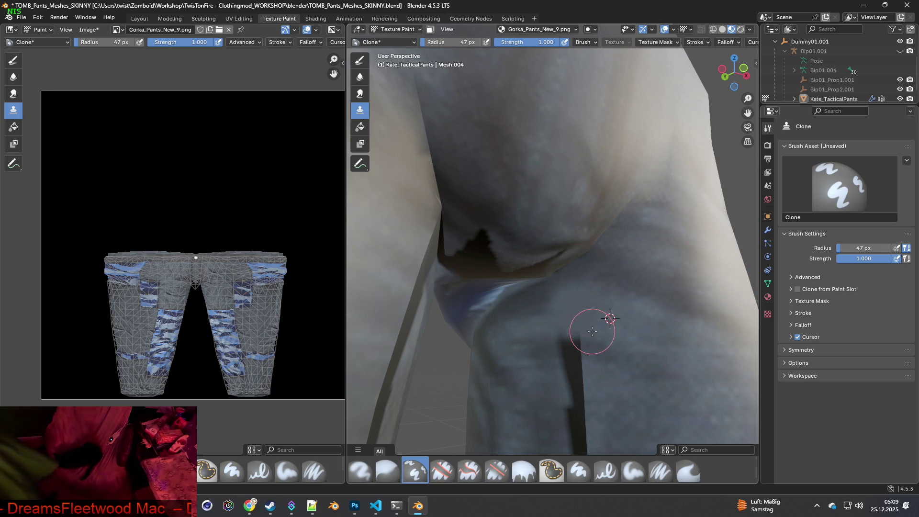
{"action": "middle_click_drag", "start_coordinate": [592, 331], "coordinate": [594, 329]}
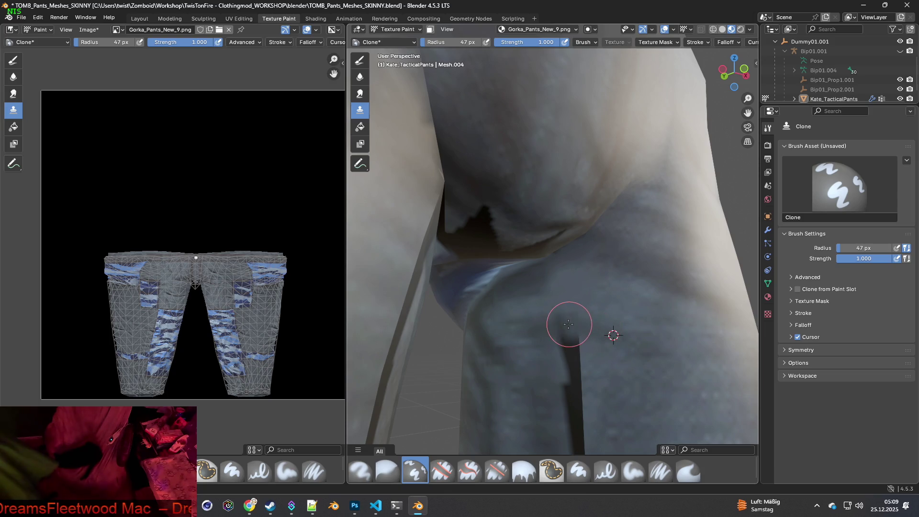
{"action": "left_click", "coordinate": [608, 372], "text": "ctrl"}
{"action": "mouse_move", "coordinate": [587, 363]}
{"action": "left_mouse_down"}
{"action": "mouse_move", "coordinate": [568, 345]}
{"action": "mouse_move", "coordinate": [570, 407]}
{"action": "left_mouse_up"}
{"action": "middle_click_drag", "start_coordinate": [606, 405], "coordinate": [602, 304]}
Cover the upper part of the dark vertical stripe with cloned fabric.
{"action": "left_click", "coordinate": [531, 286], "text": "ctrl"}
{"action": "left_click_drag", "start_coordinate": [560, 274], "coordinate": [562, 331]}
{"action": "left_click", "coordinate": [617, 287], "text": "ctrl"}
{"action": "left_click", "coordinate": [615, 268], "text": "ctrl"}
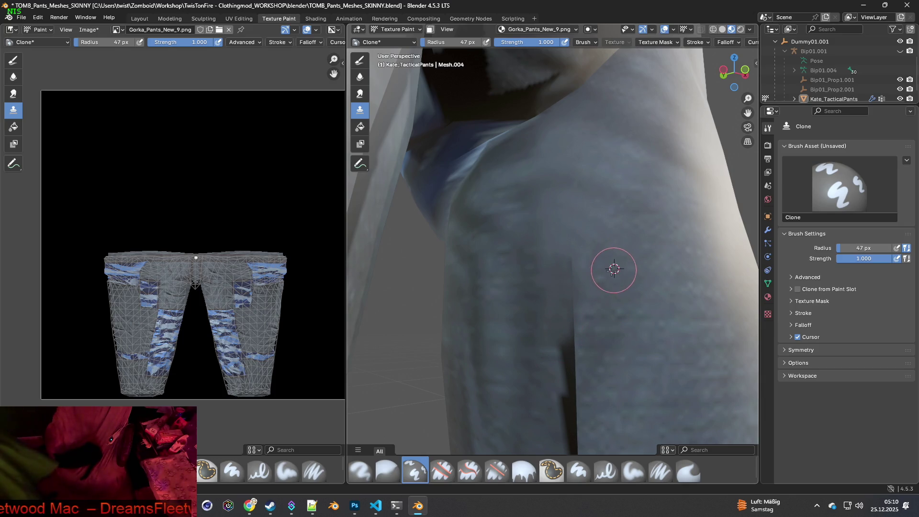
{"action": "left_click_drag", "start_coordinate": [568, 305], "coordinate": [572, 412]}
{"action": "middle_click_drag", "start_coordinate": [595, 396], "coordinate": [619, 265]}
{"action": "left_click", "coordinate": [617, 269], "text": "ctrl"}
{"action": "left_click_drag", "start_coordinate": [569, 277], "coordinate": [573, 394]}
{"action": "left_click", "coordinate": [621, 289], "text": "ctrl"}
Cover more of the dark stripe with fabric down toward the blue band.
{"action": "middle_click_drag", "start_coordinate": [615, 394], "coordinate": [625, 266]}
{"action": "left_click", "coordinate": [628, 225], "text": "ctrl"}
{"action": "left_click_drag", "start_coordinate": [587, 245], "coordinate": [588, 294]}
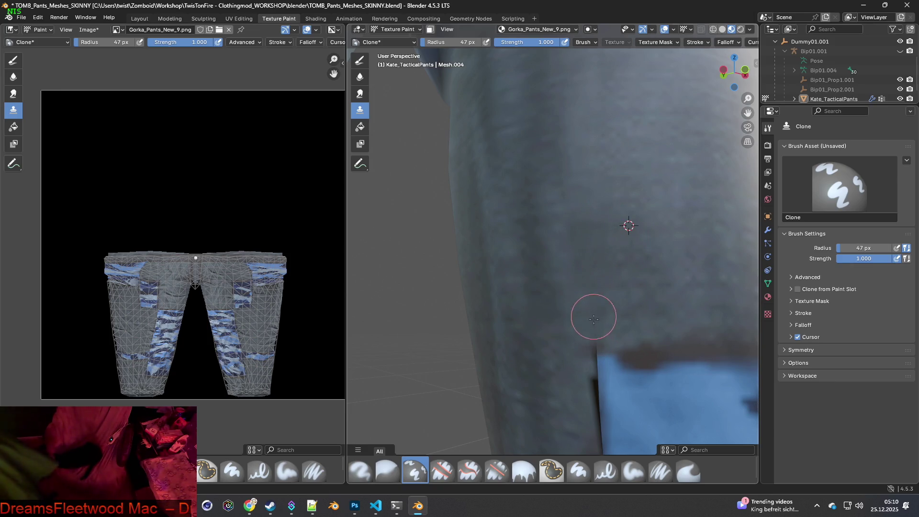
{"action": "middle_click_drag", "start_coordinate": [615, 323], "coordinate": [606, 322]}
{"action": "left_click", "coordinate": [613, 322], "text": "ctrl"}
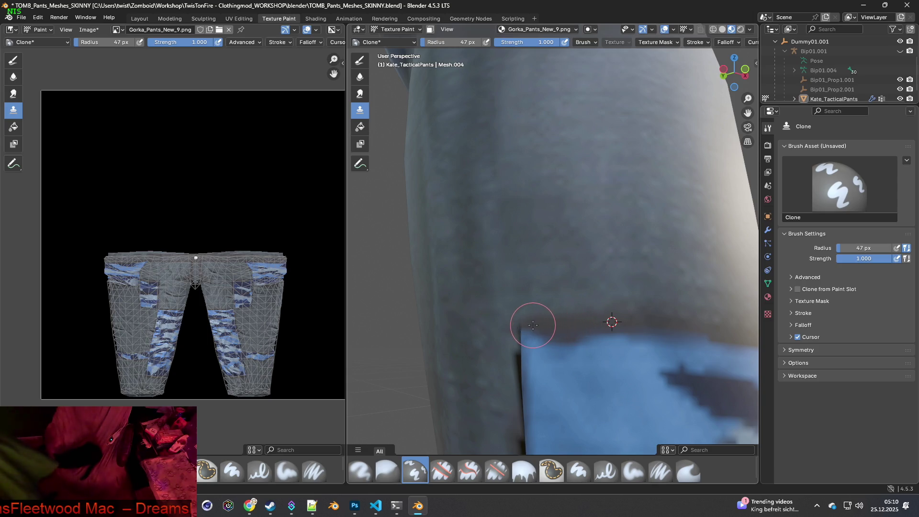
{"action": "middle_click_drag", "start_coordinate": [581, 324], "coordinate": [599, 338]}
{"action": "left_click", "coordinate": [576, 377], "text": "ctrl"}
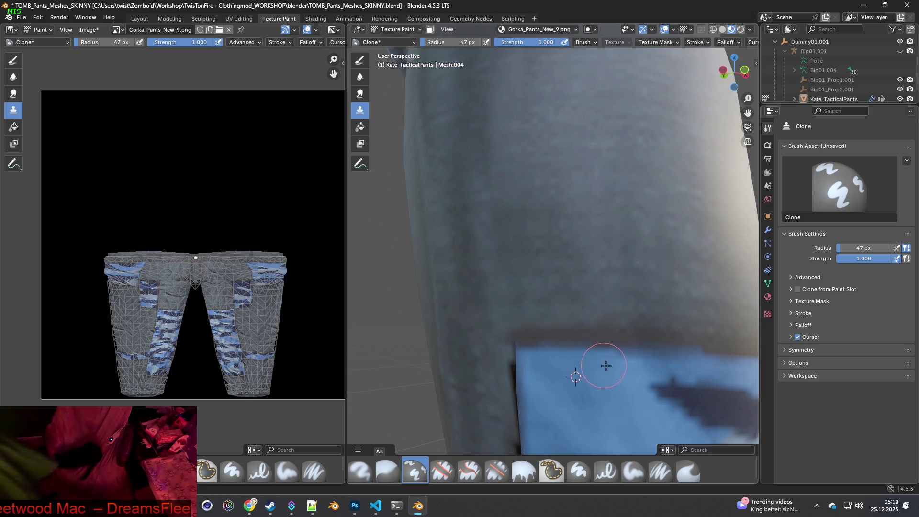
Paint cloned fabric from left of the seam over the dark seam line down the leg.
{"action": "middle_click_drag", "start_coordinate": [609, 400], "coordinate": [550, 211]}
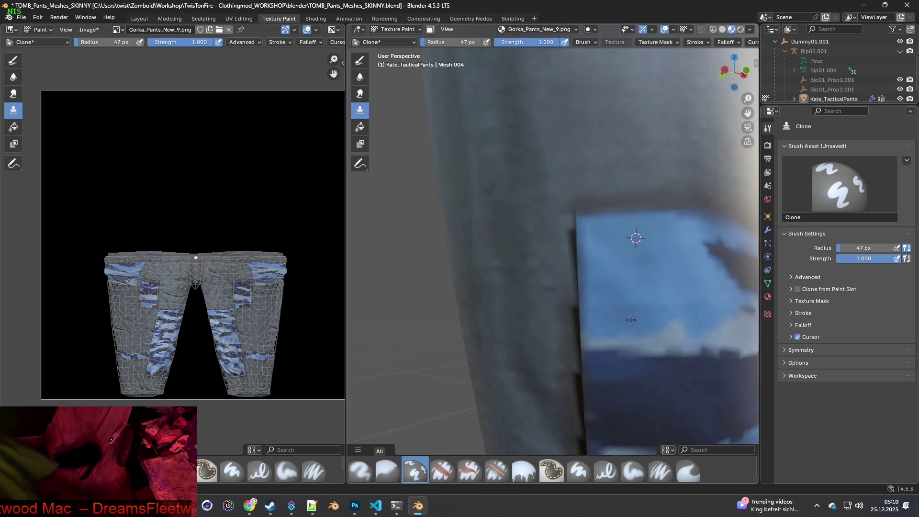
{"action": "left_click", "coordinate": [545, 202], "text": "ctrl"}
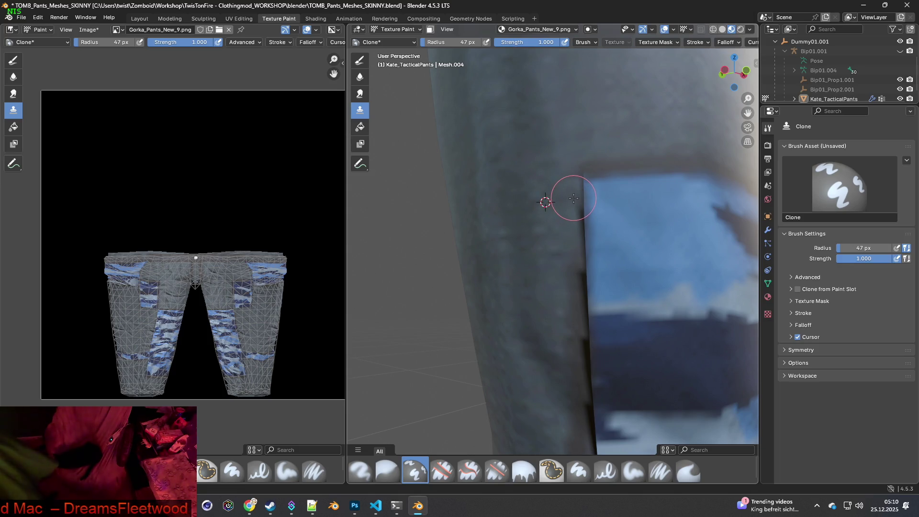
{"action": "left_click_drag", "start_coordinate": [574, 185], "coordinate": [582, 393]}
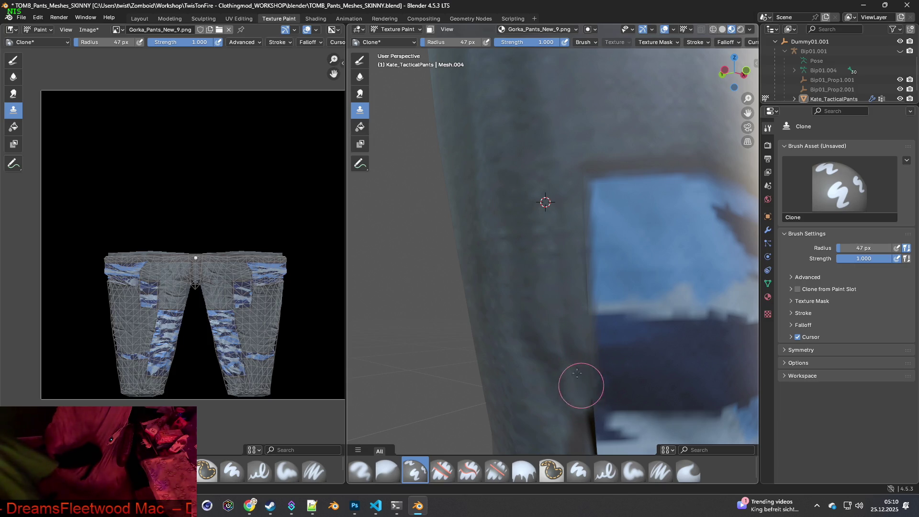
{"action": "left_click", "coordinate": [553, 265], "text": "ctrl"}
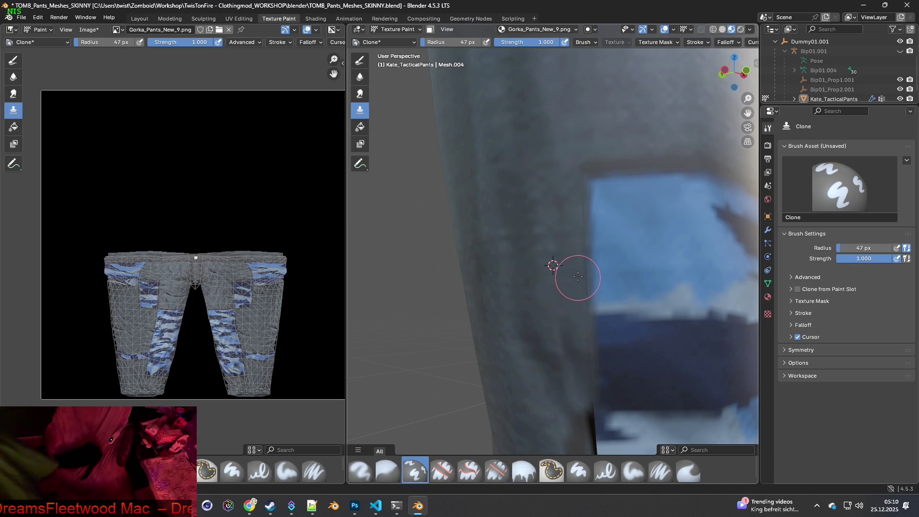
{"action": "middle_click_drag", "start_coordinate": [572, 189], "coordinate": [642, 233]}
{"action": "left_click", "coordinate": [575, 247], "text": "ctrl"}
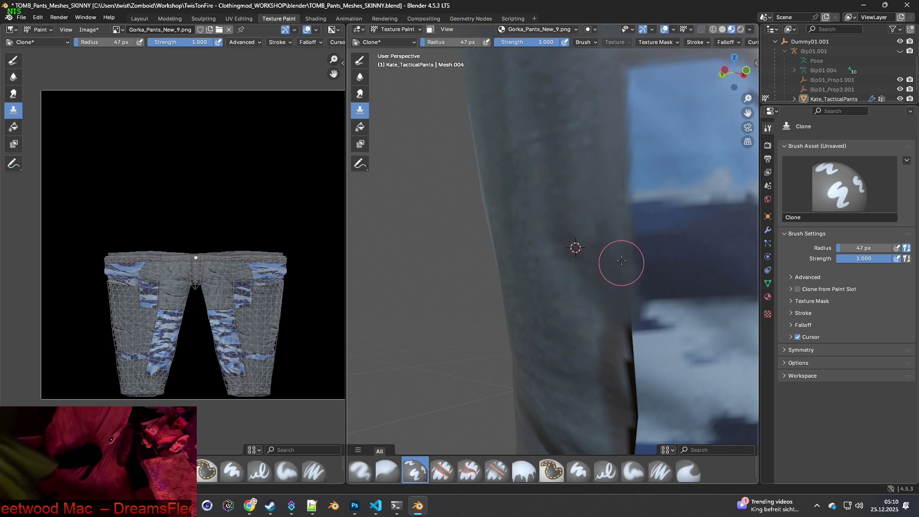
Follow the side seam and set the clone source on grey fabric beside it.
{"action": "middle_click_drag", "start_coordinate": [631, 329], "coordinate": [642, 333]}
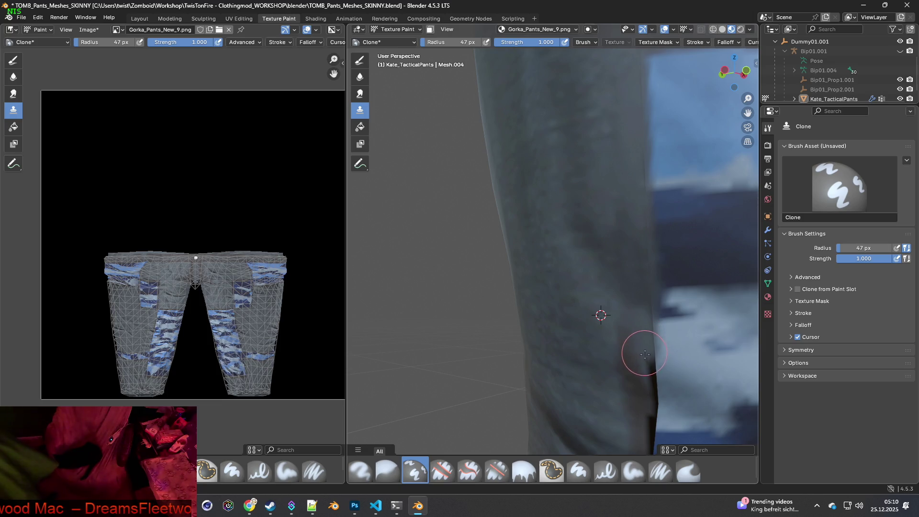
{"action": "middle_click_drag", "start_coordinate": [648, 409], "coordinate": [644, 349]}
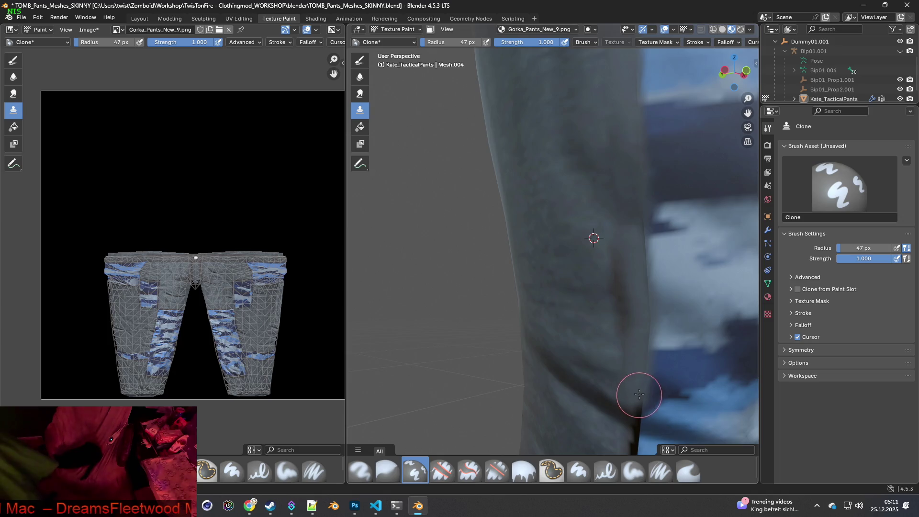
{"action": "middle_click_drag", "start_coordinate": [639, 395], "coordinate": [638, 324]}
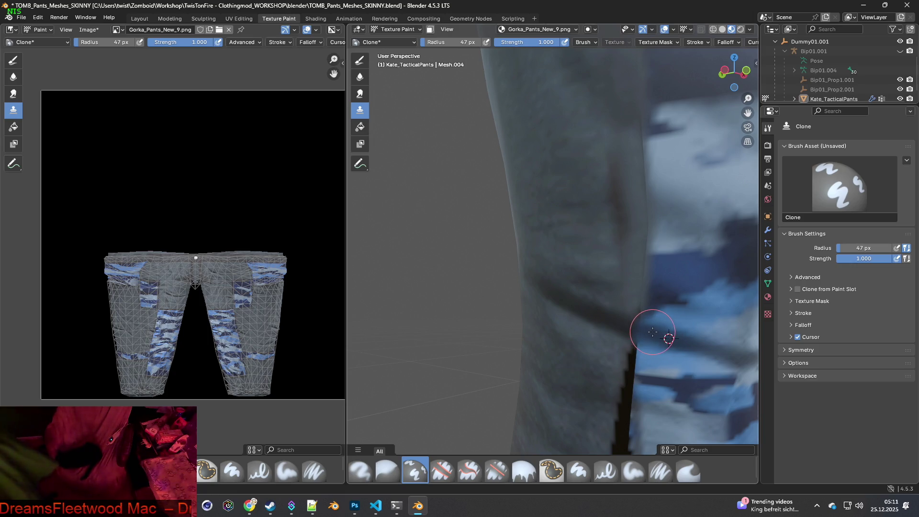
{"action": "left_click_drag", "start_coordinate": [617, 324], "coordinate": [582, 309], "text": "ctrl"}
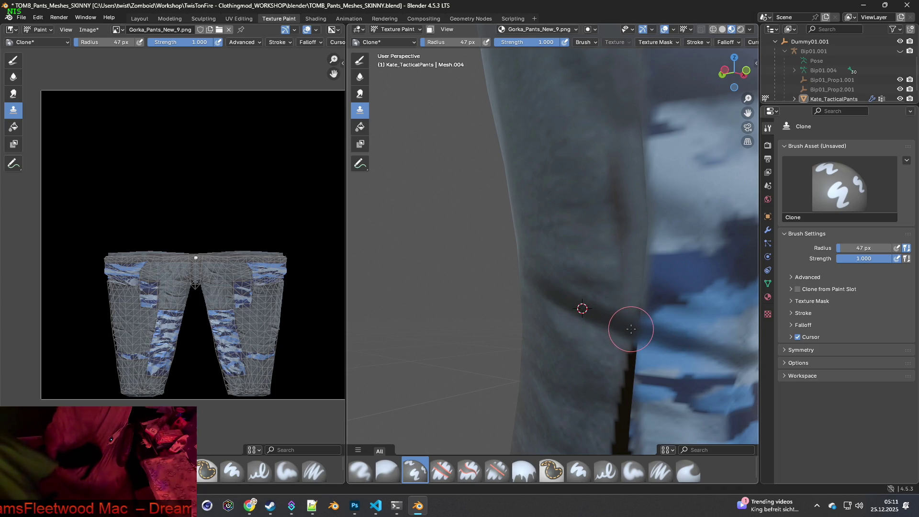
{"action": "left_click", "coordinate": [601, 284], "text": "ctrl"}
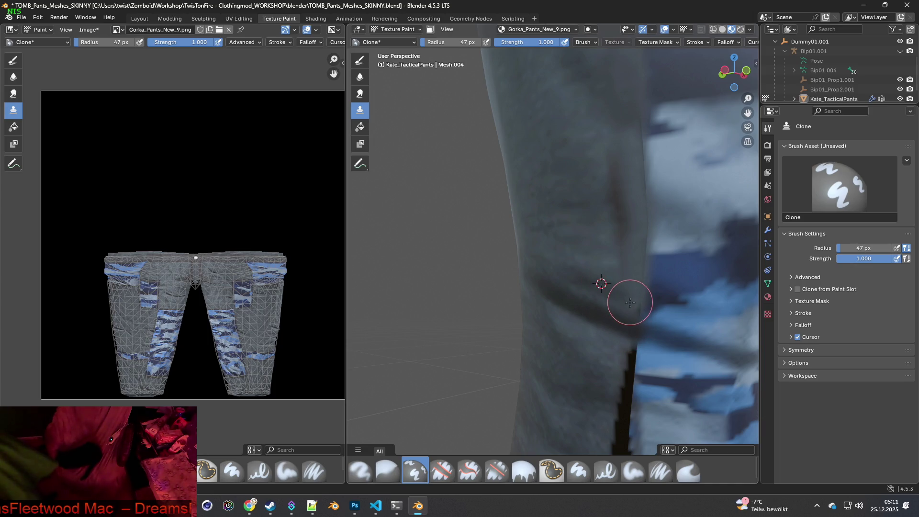
{"action": "left_click", "coordinate": [625, 275], "text": "ctrl"}
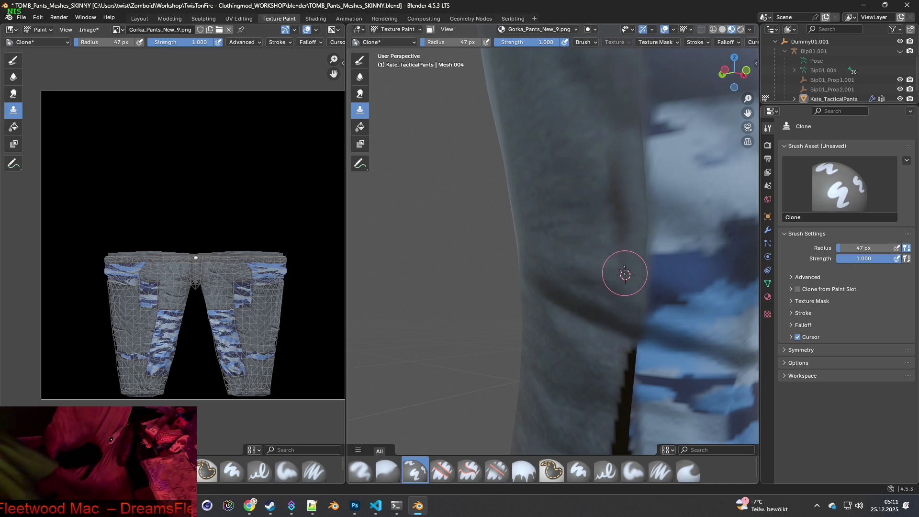
{"action": "mouse_move", "coordinate": [637, 257]}
{"action": "middle_mouse_down"}
{"action": "mouse_move", "coordinate": [614, 258]}
{"action": "mouse_move", "coordinate": [648, 303]}
{"action": "mouse_move", "coordinate": [632, 287]}
{"action": "mouse_move", "coordinate": [654, 258]}
{"action": "middle_mouse_up"}
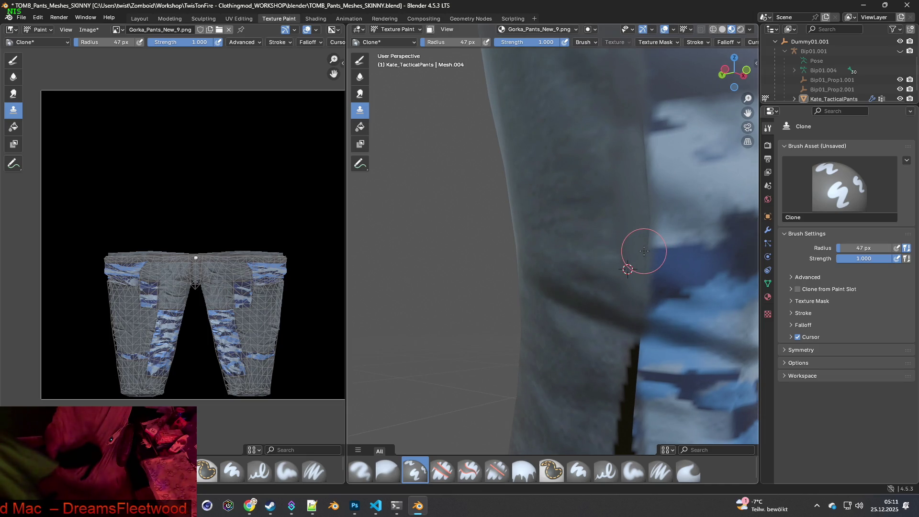
{"action": "middle_click_drag", "start_coordinate": [641, 245], "coordinate": [624, 252], "text": "shift"}
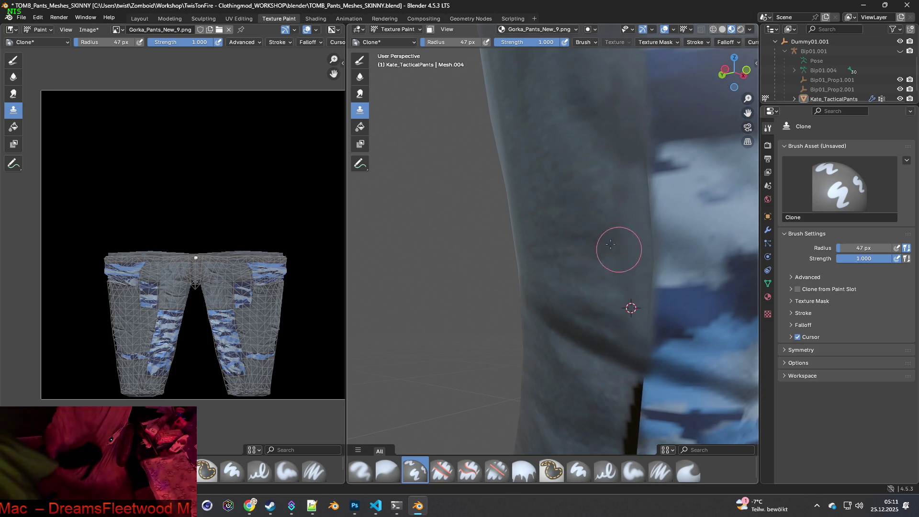
{"action": "left_click", "coordinate": [581, 234], "text": "ctrl"}
{"action": "left_click", "coordinate": [566, 206], "text": "ctrl"}
{"action": "left_click", "coordinate": [547, 213], "text": "ctrl"}
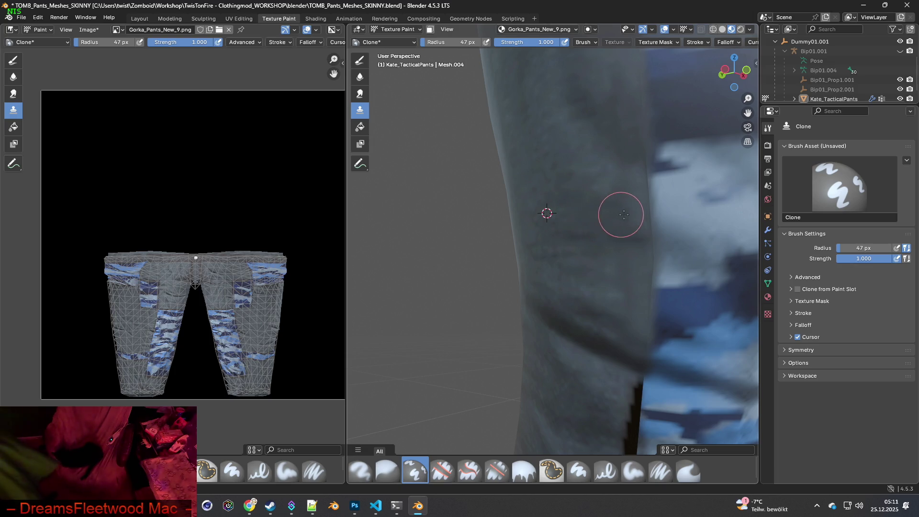
{"action": "mouse_move", "coordinate": [652, 303]}
{"action": "middle_mouse_down"}
{"action": "mouse_move", "coordinate": [676, 332]}
{"action": "mouse_move", "coordinate": [613, 228]}
{"action": "middle_mouse_up"}
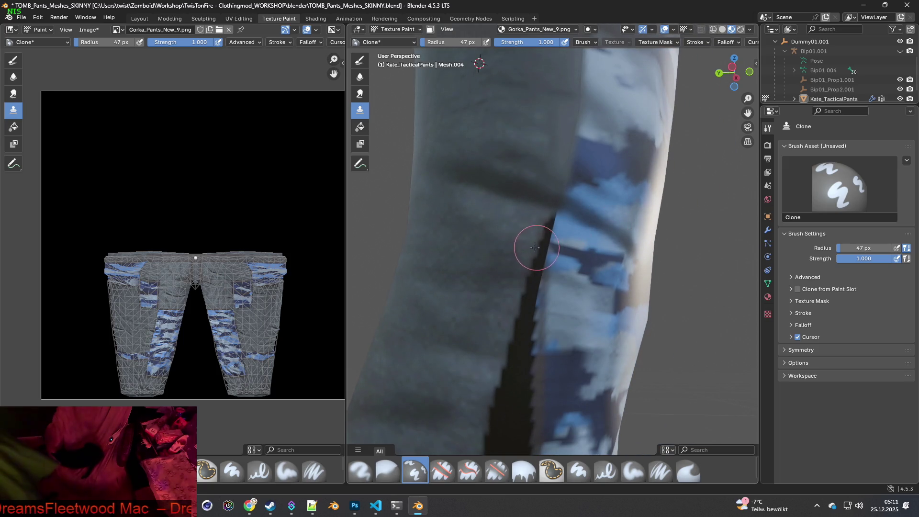
Clone grey fabric over the dark seam strip on the leg.
{"action": "left_click", "coordinate": [503, 264], "text": "ctrl"}
{"action": "mouse_move", "coordinate": [530, 258]}
{"action": "left_mouse_down"}
{"action": "mouse_move", "coordinate": [519, 261]}
{"action": "mouse_move", "coordinate": [533, 258]}
{"action": "left_mouse_up"}
{"action": "left_click", "coordinate": [507, 231], "text": "ctrl"}
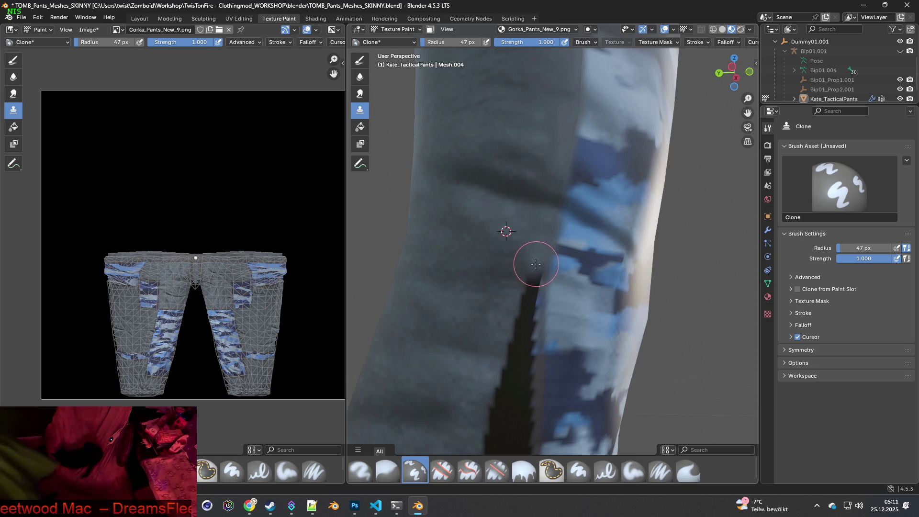
{"action": "left_click", "coordinate": [490, 284], "text": "ctrl"}
{"action": "mouse_move", "coordinate": [490, 284]}
{"action": "left_mouse_down"}
{"action": "mouse_move", "coordinate": [529, 279]}
{"action": "mouse_move", "coordinate": [502, 316]}
{"action": "mouse_move", "coordinate": [519, 312]}
{"action": "mouse_move", "coordinate": [525, 339]}
{"action": "mouse_move", "coordinate": [508, 340]}
{"action": "mouse_move", "coordinate": [525, 349]}
{"action": "mouse_move", "coordinate": [530, 312]}
{"action": "left_mouse_up"}
{"action": "left_click", "coordinate": [480, 318], "text": "ctrl"}
{"action": "mouse_move", "coordinate": [529, 311]}
{"action": "middle_mouse_down"}
{"action": "mouse_move", "coordinate": [551, 341]}
{"action": "mouse_move", "coordinate": [472, 277]}
{"action": "middle_mouse_up"}
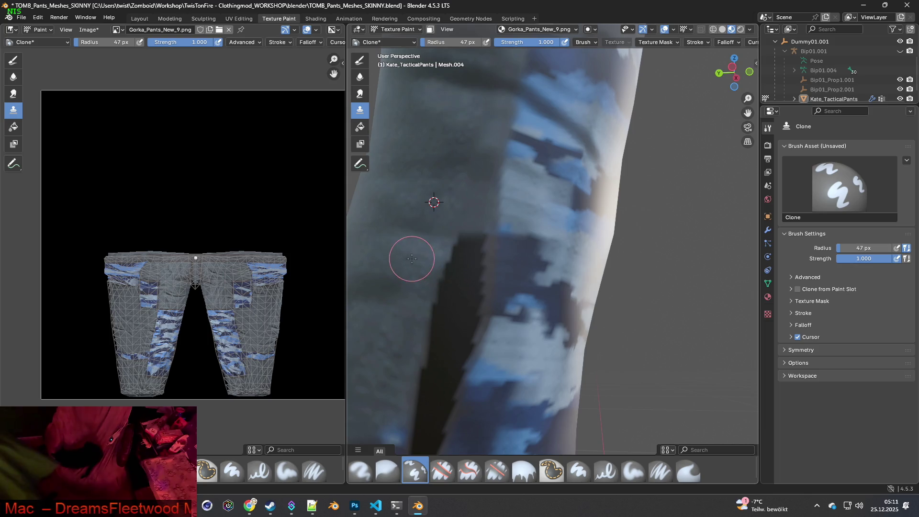
Sample fabric left of the seam and lighten more of the dark seam area.
{"action": "left_click", "coordinate": [520, 260], "text": "ctrl"}
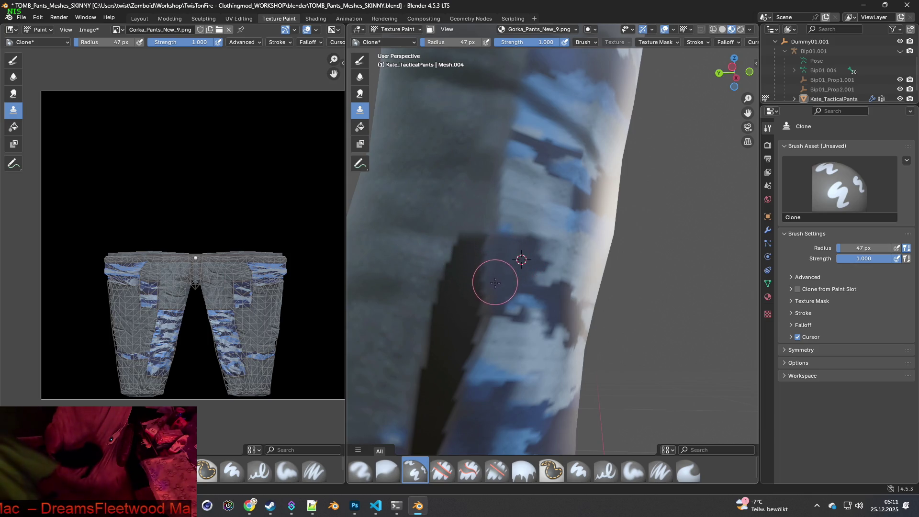
{"action": "left_click", "coordinate": [418, 262], "text": "ctrl"}
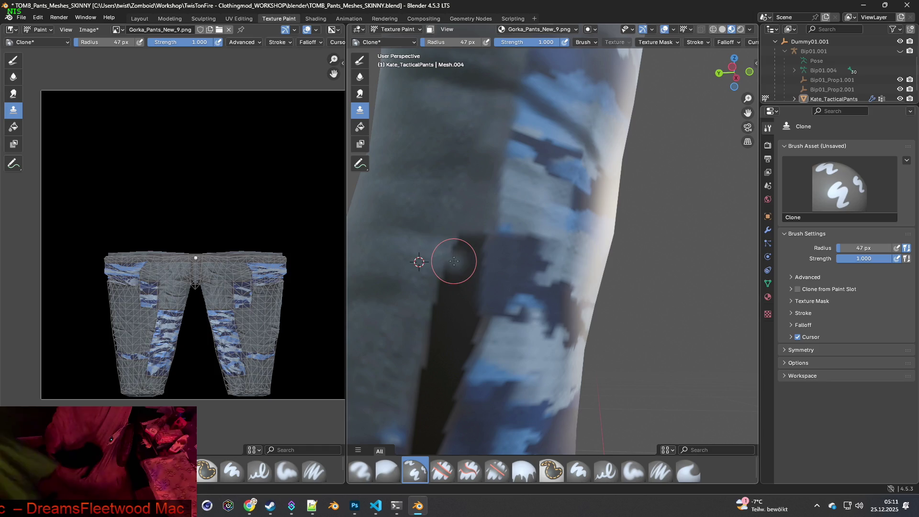
{"action": "mouse_move", "coordinate": [471, 247]}
{"action": "left_mouse_down"}
{"action": "mouse_move", "coordinate": [479, 242]}
{"action": "mouse_move", "coordinate": [474, 277]}
{"action": "mouse_move", "coordinate": [456, 293]}
{"action": "mouse_move", "coordinate": [451, 271]}
{"action": "mouse_move", "coordinate": [463, 303]}
{"action": "left_mouse_up"}
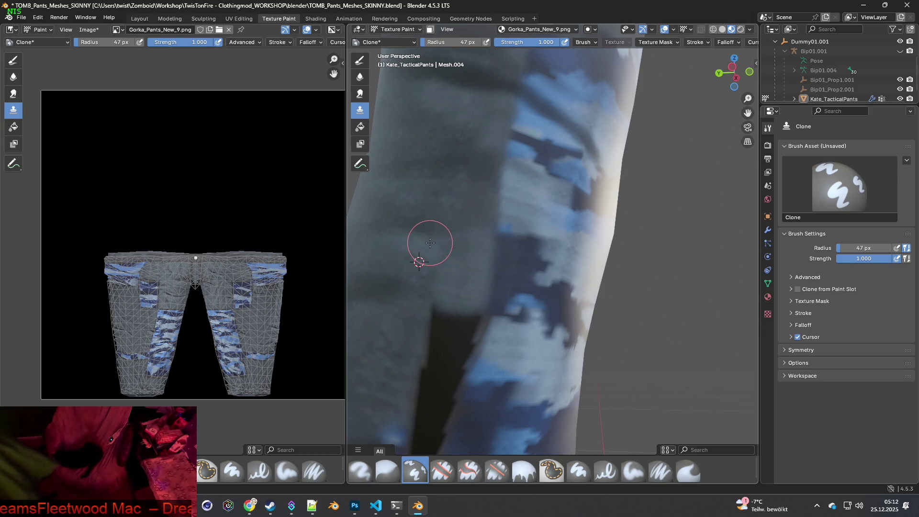
{"action": "left_click", "coordinate": [426, 243], "text": "ctrl"}
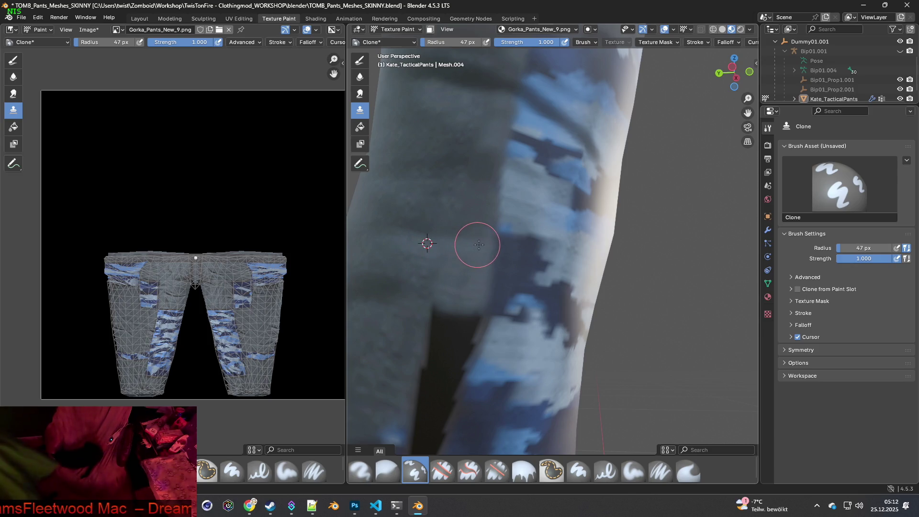
{"action": "middle_click_drag", "start_coordinate": [462, 306], "coordinate": [482, 280], "text": "shift"}
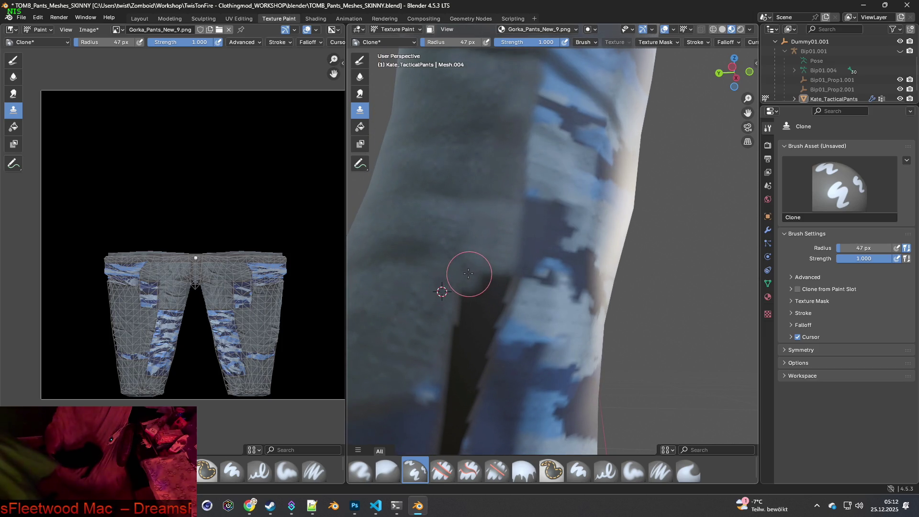
{"action": "mouse_move", "coordinate": [495, 299]}
{"action": "left_mouse_down"}
{"action": "mouse_move", "coordinate": [456, 293]}
{"action": "mouse_move", "coordinate": [490, 317]}
{"action": "mouse_move", "coordinate": [459, 324]}
{"action": "mouse_move", "coordinate": [463, 334]}
{"action": "mouse_move", "coordinate": [480, 328]}
{"action": "mouse_move", "coordinate": [480, 346]}
{"action": "mouse_move", "coordinate": [454, 375]}
{"action": "mouse_move", "coordinate": [474, 369]}
{"action": "mouse_move", "coordinate": [489, 381]}
{"action": "left_mouse_up"}
Cover the top of the dark seam with cloned texture.
{"action": "left_click", "coordinate": [425, 332], "text": "ctrl"}
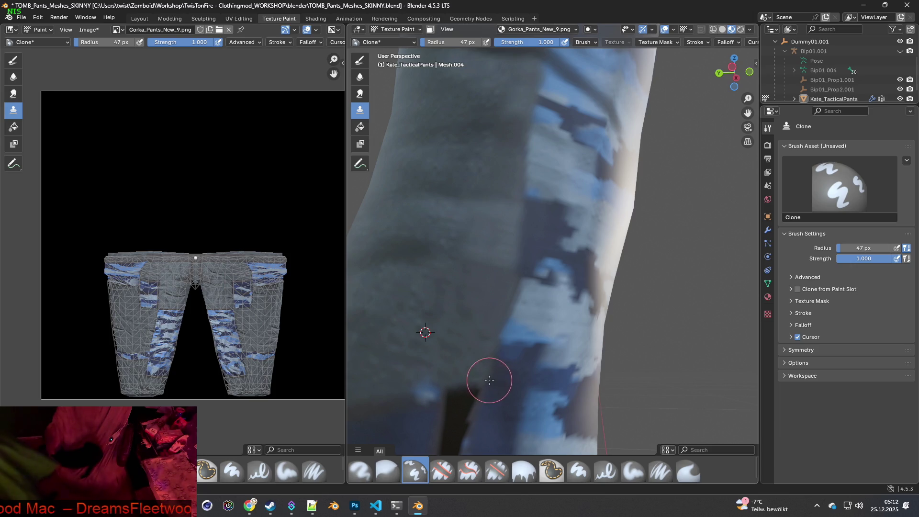
{"action": "middle_click_drag", "start_coordinate": [489, 380], "coordinate": [514, 257], "text": "shift"}
{"action": "left_click", "coordinate": [437, 307], "text": "ctrl"}
{"action": "left_click_drag", "start_coordinate": [460, 290], "coordinate": [497, 267]}
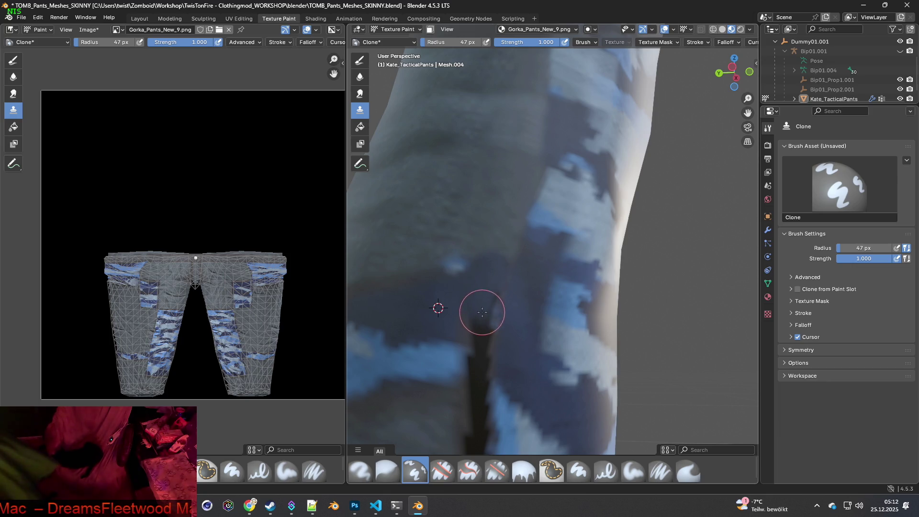
{"action": "mouse_move", "coordinate": [469, 325]}
{"action": "left_mouse_down"}
{"action": "mouse_move", "coordinate": [492, 345]}
{"action": "mouse_move", "coordinate": [493, 308]}
{"action": "left_mouse_up"}
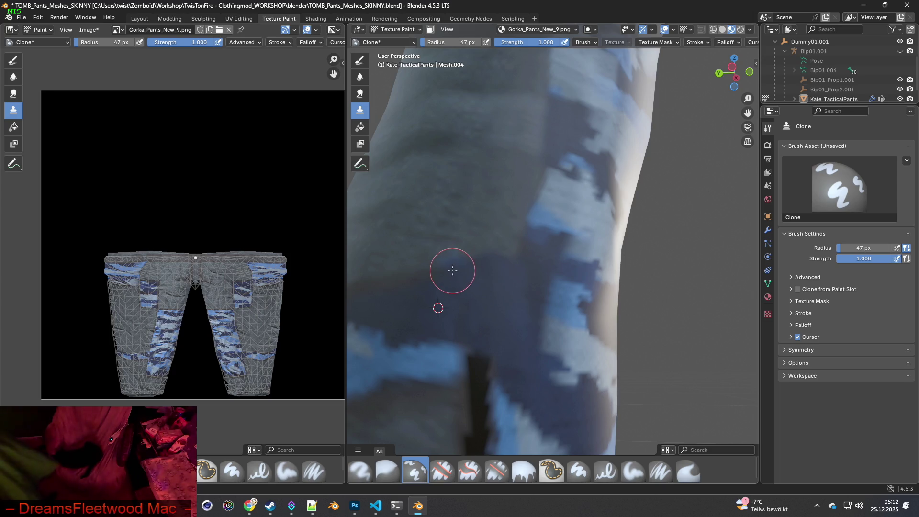
{"action": "mouse_move", "coordinate": [469, 316]}
{"action": "middle_mouse_down"}
{"action": "mouse_move", "coordinate": [499, 341]}
{"action": "mouse_move", "coordinate": [468, 278]}
{"action": "middle_mouse_up"}
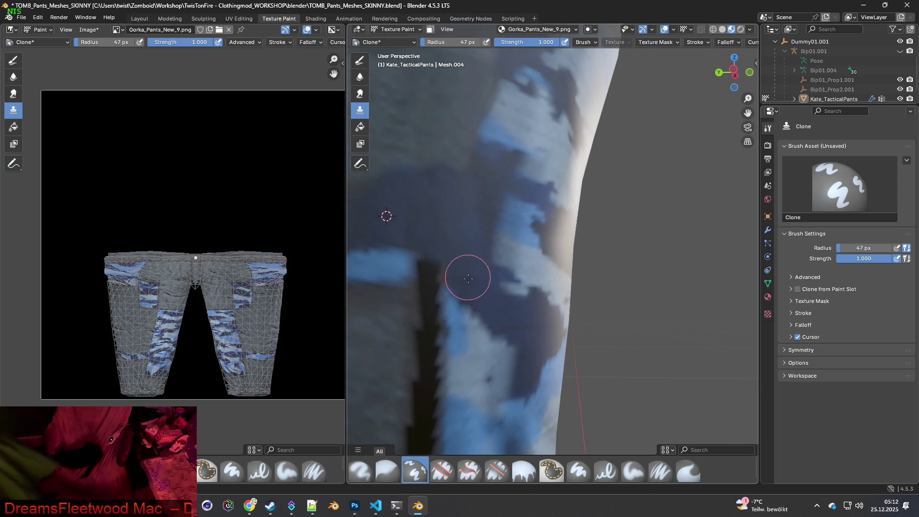
Extend the blue camo stripe along the seam and paint grey over the dark strip's top.
{"action": "left_click", "coordinate": [390, 268], "text": "ctrl"}
{"action": "mouse_move", "coordinate": [390, 267]}
{"action": "left_mouse_down"}
{"action": "mouse_move", "coordinate": [421, 272]}
{"action": "mouse_move", "coordinate": [455, 322]}
{"action": "left_mouse_up"}
{"action": "mouse_move", "coordinate": [459, 325]}
{"action": "middle_mouse_down"}
{"action": "mouse_move", "coordinate": [480, 306]}
{"action": "mouse_move", "coordinate": [431, 329]}
{"action": "middle_mouse_up"}
{"action": "left_click", "coordinate": [411, 292], "text": "ctrl"}
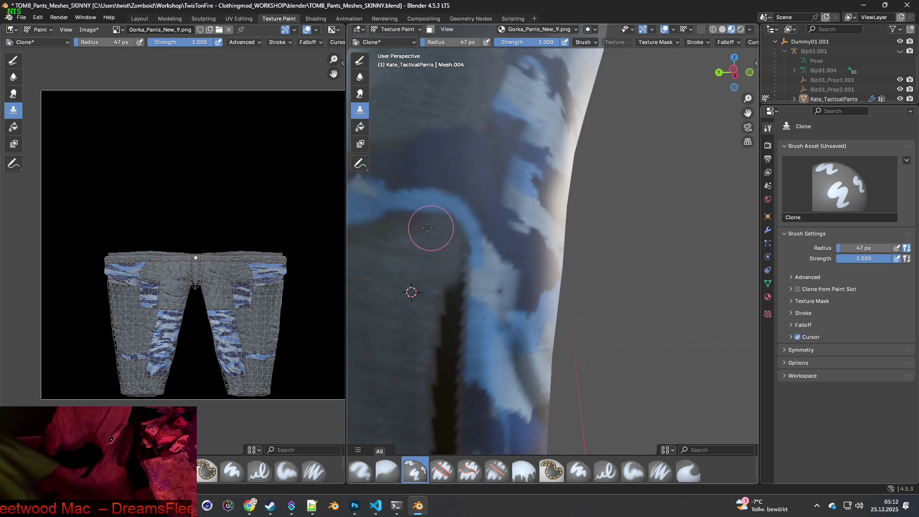
{"action": "left_click_drag", "start_coordinate": [454, 292], "coordinate": [448, 327]}
{"action": "left_click_drag", "start_coordinate": [460, 253], "coordinate": [441, 380]}
{"action": "middle_click_drag", "start_coordinate": [441, 379], "coordinate": [435, 213], "text": "shift"}
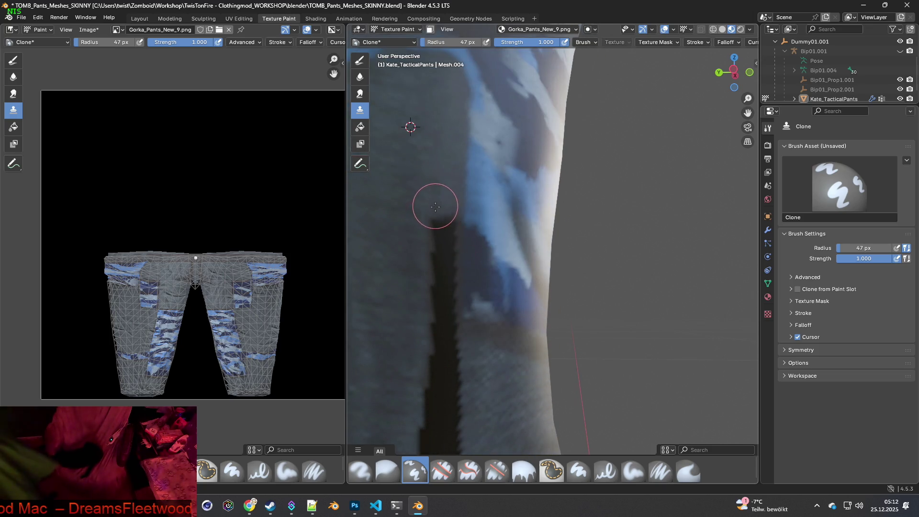
Push cloned grey fabric further down the dark strip.
{"action": "left_click", "coordinate": [473, 259], "text": "ctrl"}
{"action": "mouse_move", "coordinate": [451, 239]}
{"action": "left_mouse_down"}
{"action": "mouse_move", "coordinate": [443, 221]}
{"action": "mouse_move", "coordinate": [445, 262]}
{"action": "mouse_move", "coordinate": [430, 264]}
{"action": "mouse_move", "coordinate": [444, 323]}
{"action": "mouse_move", "coordinate": [443, 293]}
{"action": "mouse_move", "coordinate": [484, 366]}
{"action": "left_mouse_up"}
{"action": "left_click", "coordinate": [395, 241], "text": "ctrl"}
{"action": "middle_click_drag", "start_coordinate": [484, 367], "coordinate": [510, 298]}
{"action": "left_click", "coordinate": [428, 249], "text": "ctrl"}
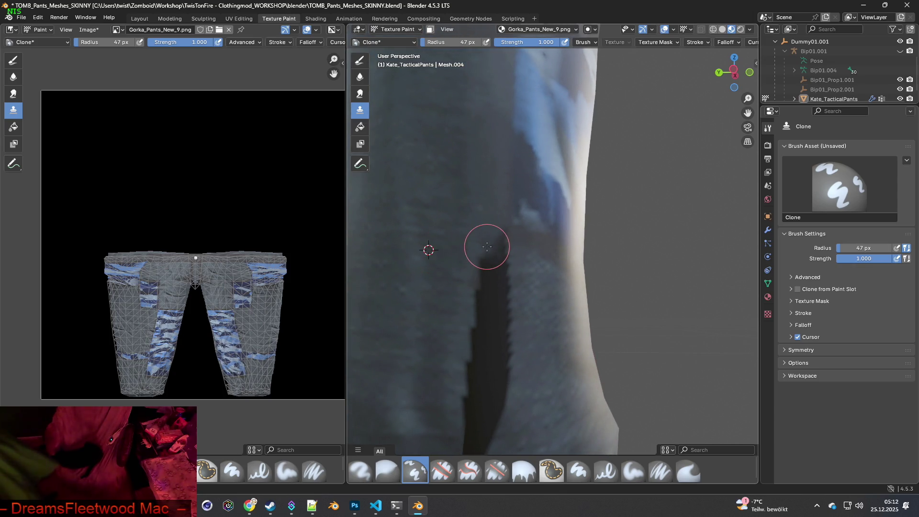
{"action": "mouse_move", "coordinate": [495, 239]}
{"action": "left_mouse_down"}
{"action": "mouse_move", "coordinate": [510, 269]}
{"action": "mouse_move", "coordinate": [484, 263]}
{"action": "mouse_move", "coordinate": [495, 281]}
{"action": "mouse_move", "coordinate": [467, 299]}
{"action": "mouse_move", "coordinate": [472, 369]}
{"action": "mouse_move", "coordinate": [479, 328]}
{"action": "left_mouse_up"}
{"action": "left_click", "coordinate": [435, 299], "text": "ctrl"}
{"action": "left_click_drag", "start_coordinate": [498, 279], "coordinate": [502, 400]}
{"action": "mouse_move", "coordinate": [502, 400]}
{"action": "middle_mouse_down", "text": "shift"}
{"action": "mouse_move", "coordinate": [518, 382]}
{"action": "mouse_move", "coordinate": [520, 301]}
{"action": "middle_mouse_up", "text": "shift"}
Paint over the dark crease strip and clone fabric down the leg to the hem.
{"action": "left_click", "coordinate": [433, 239], "text": "ctrl"}
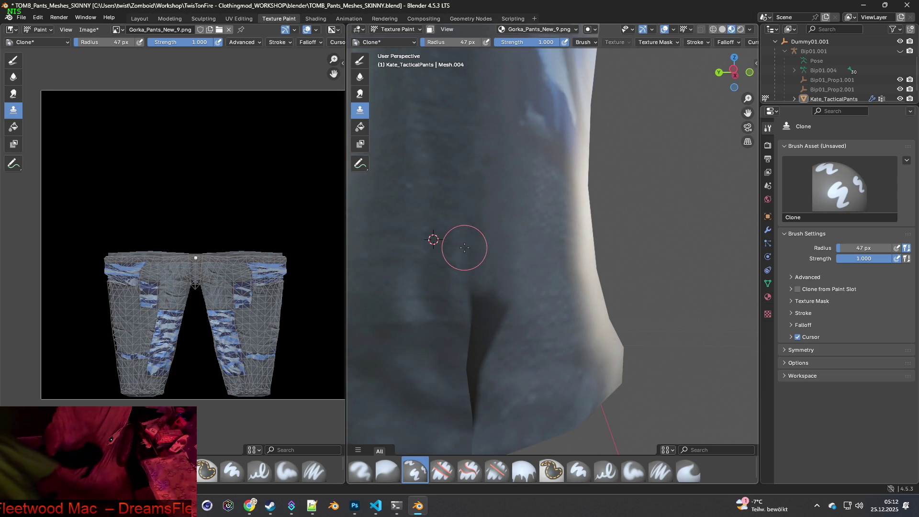
{"action": "mouse_move", "coordinate": [469, 328]}
{"action": "left_mouse_down"}
{"action": "mouse_move", "coordinate": [467, 384]}
{"action": "mouse_move", "coordinate": [484, 246]}
{"action": "mouse_move", "coordinate": [488, 329]}
{"action": "mouse_move", "coordinate": [494, 310]}
{"action": "left_mouse_up"}
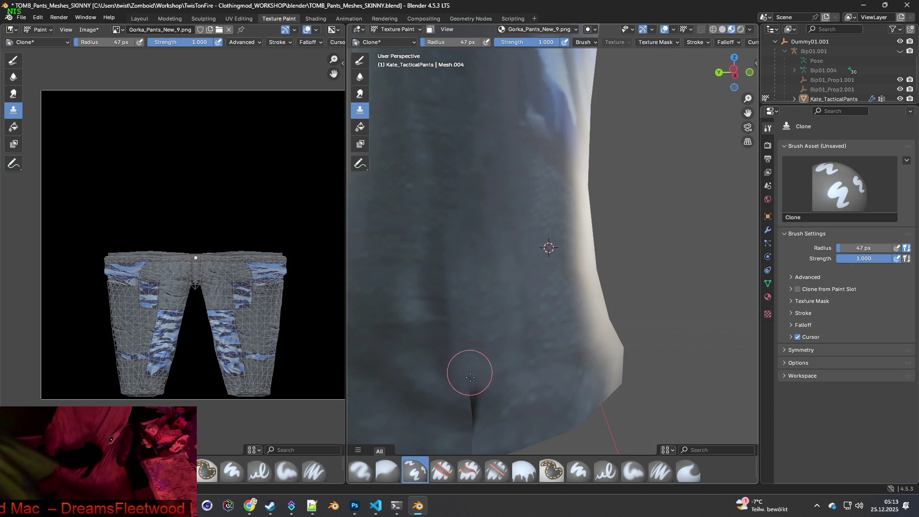
{"action": "left_click", "coordinate": [442, 267], "text": "ctrl"}
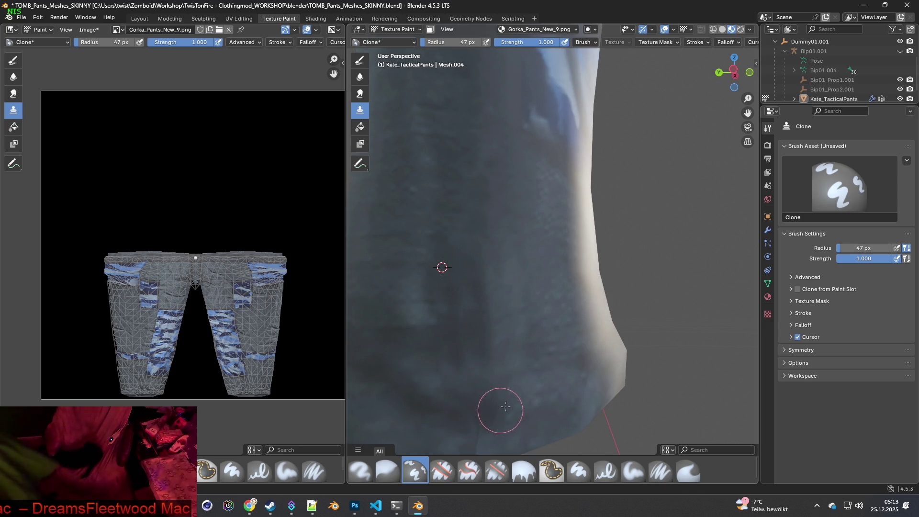
{"action": "scroll", "coordinate": [497, 397], "scroll_direction": "down", "scroll_amount": 3}
{"action": "middle_click_drag", "start_coordinate": [502, 390], "coordinate": [478, 301]}
{"action": "left_click", "coordinate": [464, 267], "text": "ctrl"}
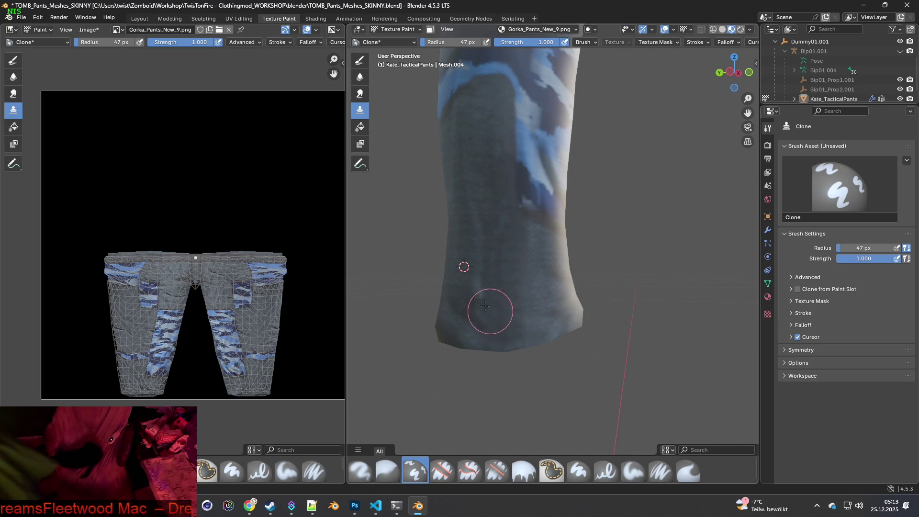
{"action": "left_click_drag", "start_coordinate": [489, 233], "coordinate": [490, 328]}
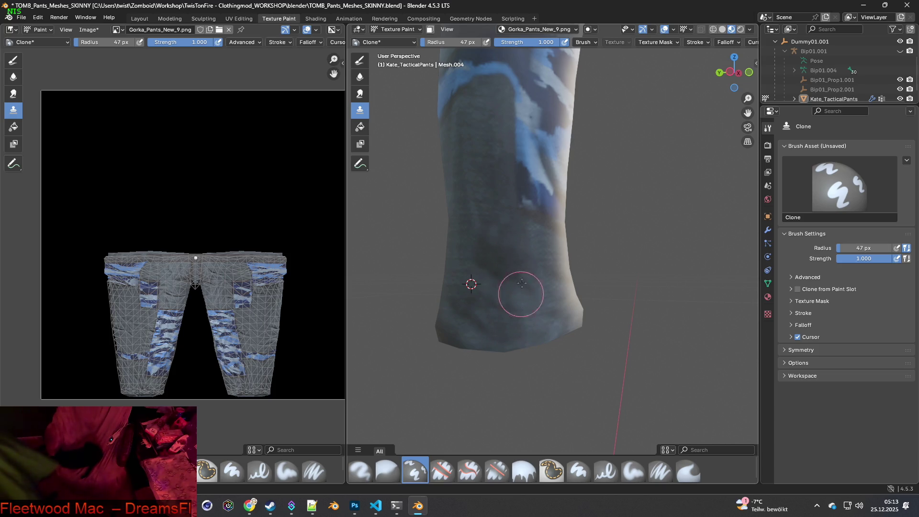
{"action": "mouse_move", "coordinate": [532, 346]}
{"action": "middle_mouse_down"}
{"action": "mouse_move", "coordinate": [519, 337]}
{"action": "mouse_move", "coordinate": [543, 314]}
{"action": "mouse_move", "coordinate": [524, 297]}
{"action": "mouse_move", "coordinate": [524, 282]}
{"action": "mouse_move", "coordinate": [537, 271]}
{"action": "mouse_move", "coordinate": [580, 274]}
{"action": "middle_mouse_up"}
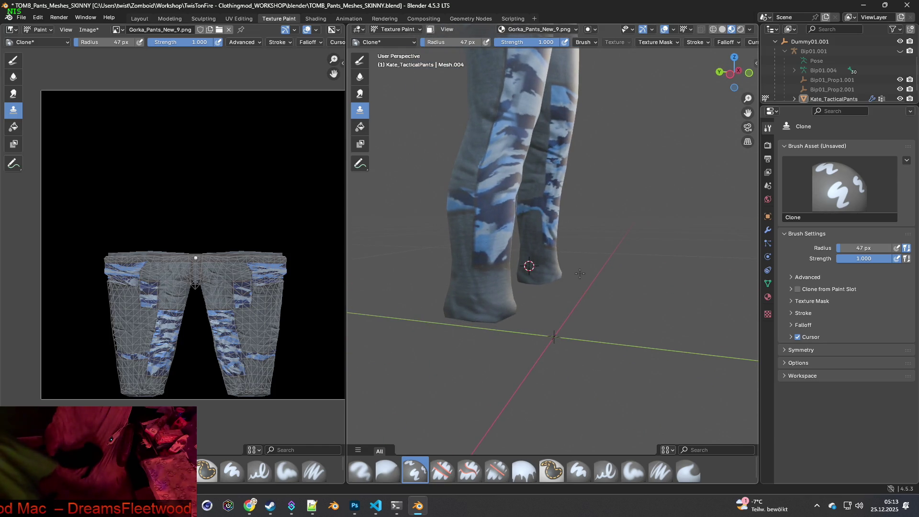
{"action": "scroll", "coordinate": [572, 249], "scroll_direction": "up", "scroll_amount": 6}
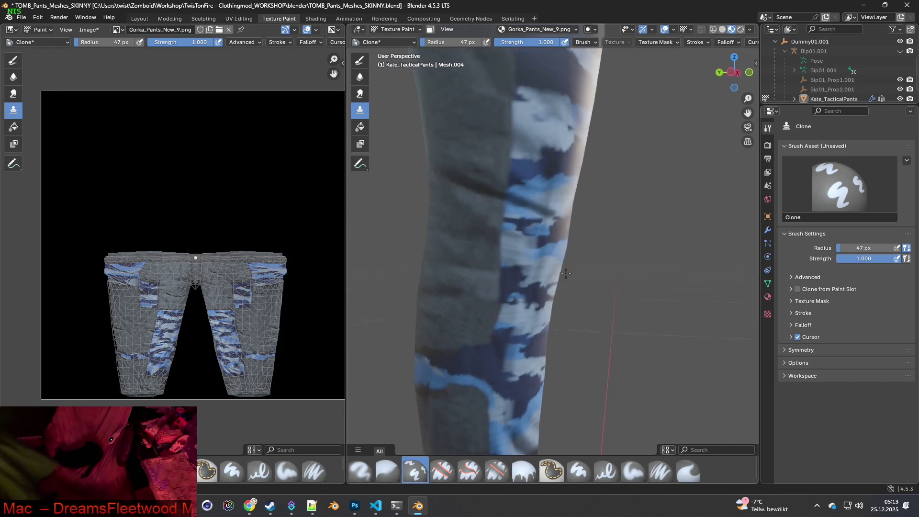
Close in on the inner-leg seam below the crotch and sample the right leg fabric beside it.
{"action": "mouse_move", "coordinate": [569, 241]}
{"action": "middle_mouse_down"}
{"action": "mouse_move", "coordinate": [542, 234]}
{"action": "mouse_move", "coordinate": [536, 262]}
{"action": "mouse_move", "coordinate": [511, 250]}
{"action": "mouse_move", "coordinate": [544, 232]}
{"action": "mouse_move", "coordinate": [535, 266]}
{"action": "middle_mouse_up"}
{"action": "scroll", "coordinate": [511, 249], "scroll_direction": "down", "scroll_amount": 5}
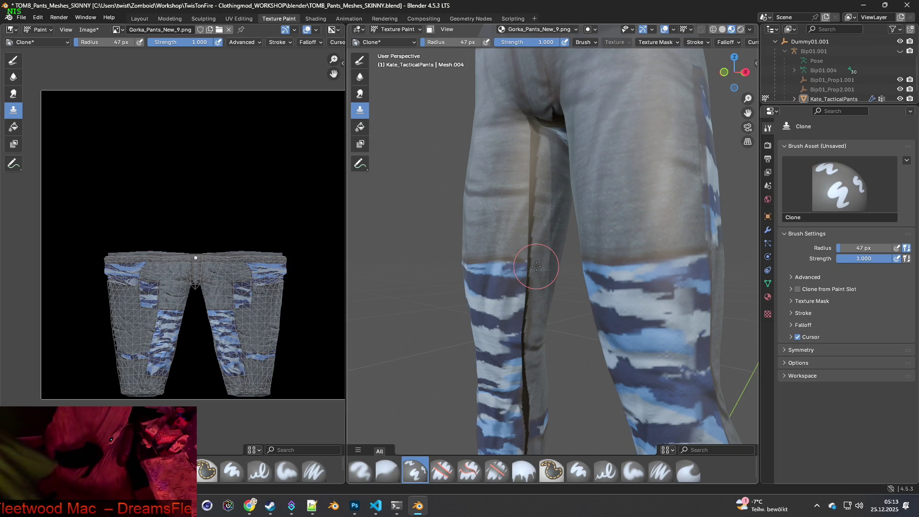
{"action": "scroll", "coordinate": [525, 240], "scroll_direction": "up", "scroll_amount": 2}
{"action": "scroll", "coordinate": [534, 193], "scroll_direction": "up", "scroll_amount": 3}
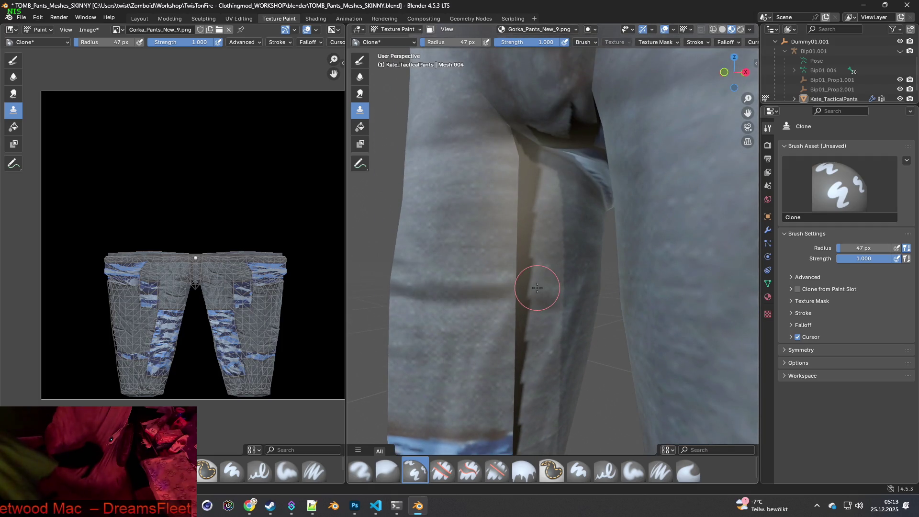
{"action": "scroll", "coordinate": [536, 288], "scroll_direction": "up", "scroll_amount": 4}
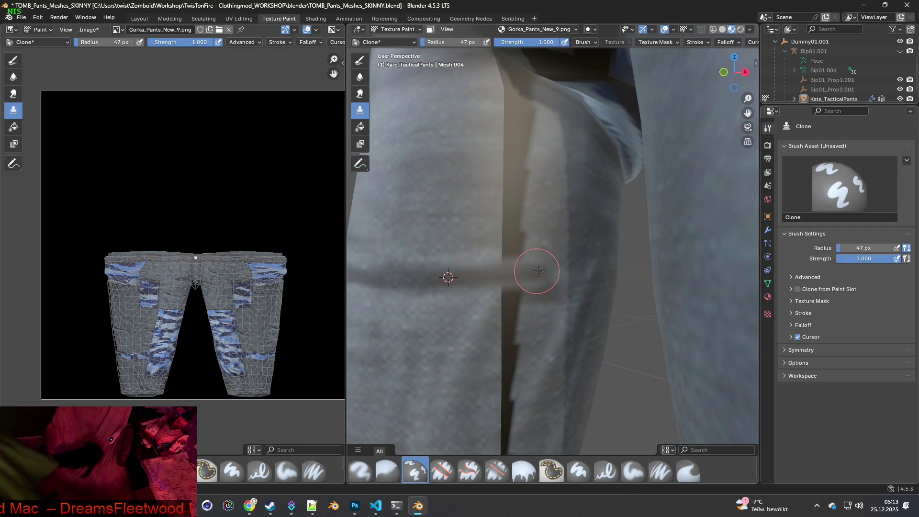
{"action": "left_click", "coordinate": [550, 233], "text": "ctrl"}
{"action": "scroll", "coordinate": [574, 307], "scroll_direction": "up", "scroll_amount": 1}
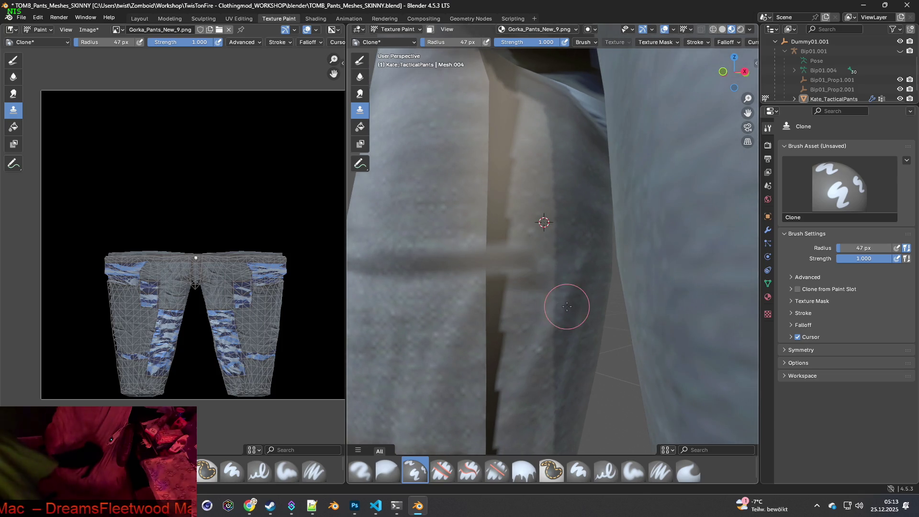
{"action": "left_click", "coordinate": [526, 321], "text": "ctrl"}
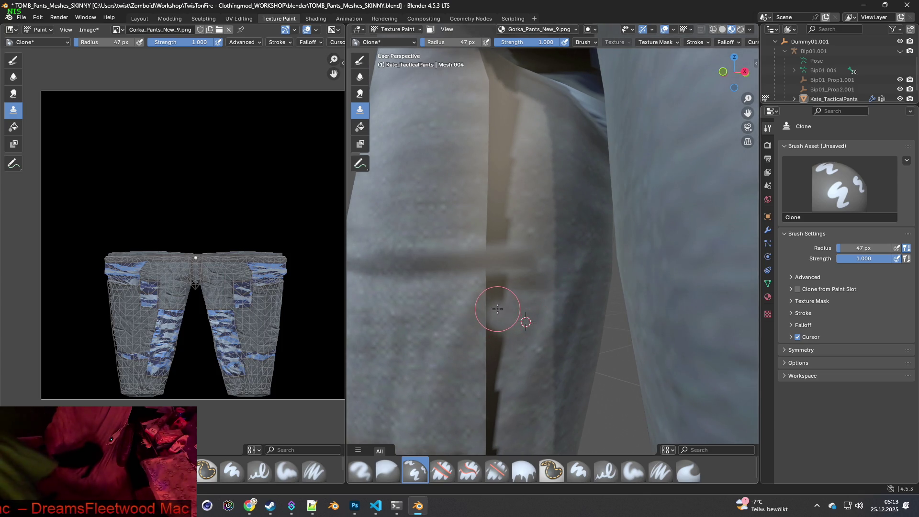
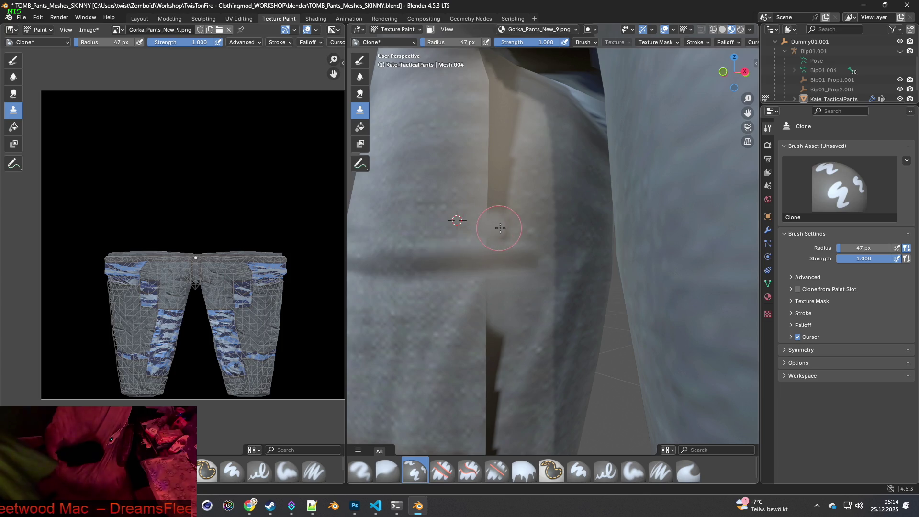
Clone clean grey thigh fabric over the dark fold on the pants' upper thigh.
{"action": "left_click", "coordinate": [425, 197], "text": "ctrl"}
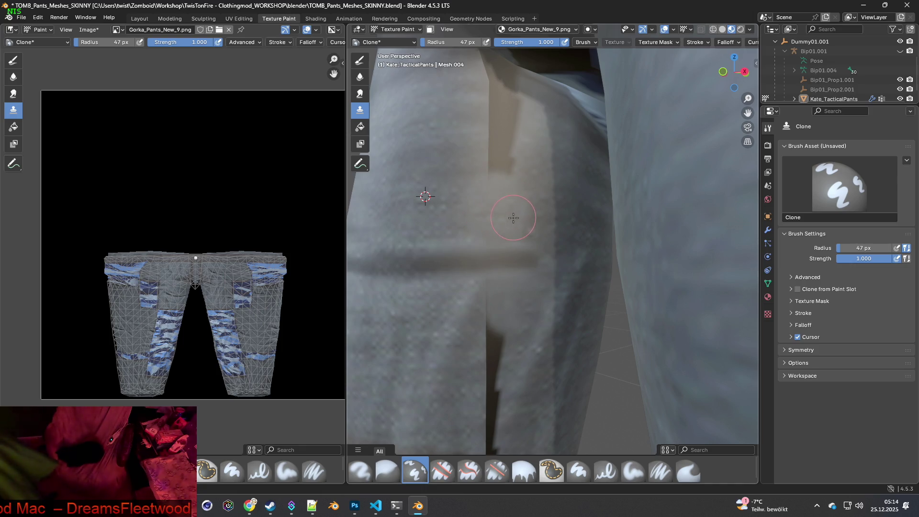
{"action": "middle_click_drag", "start_coordinate": [513, 218], "coordinate": [503, 256]}
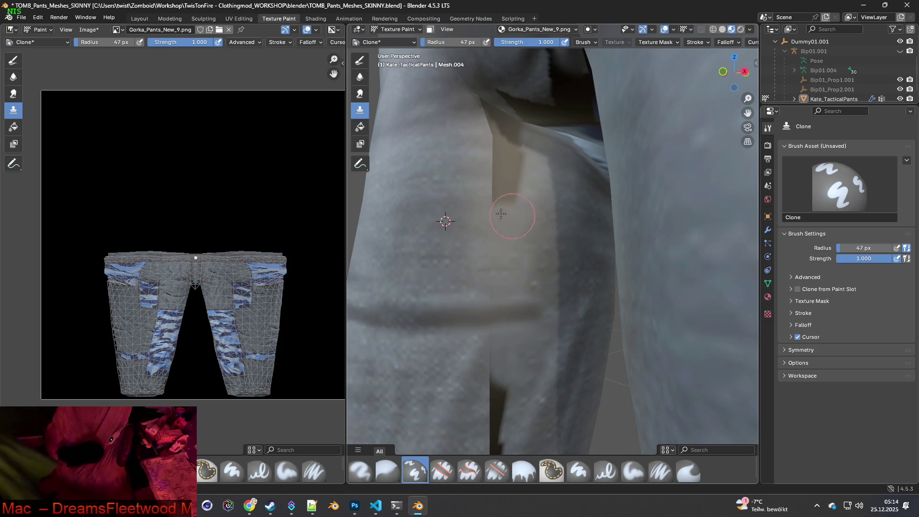
{"action": "left_click", "coordinate": [441, 184], "text": "ctrl"}
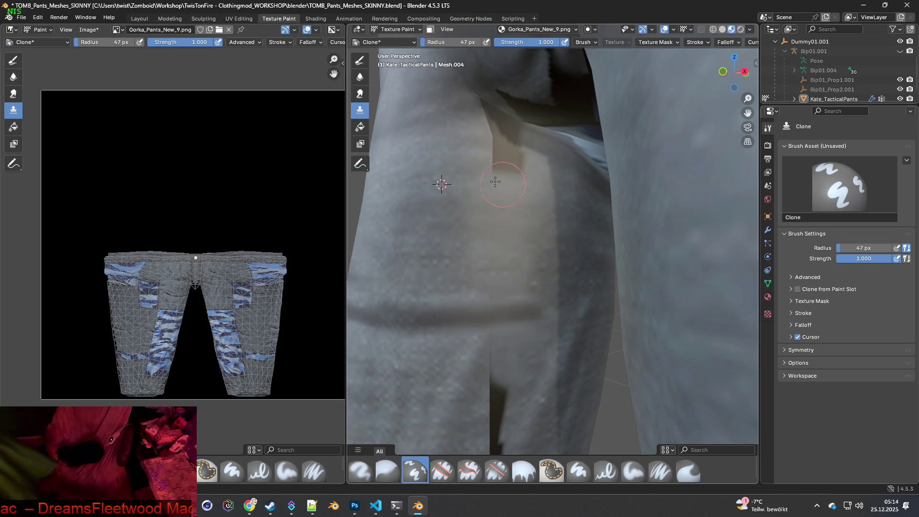
{"action": "middle_click_drag", "start_coordinate": [519, 170], "coordinate": [544, 218]}
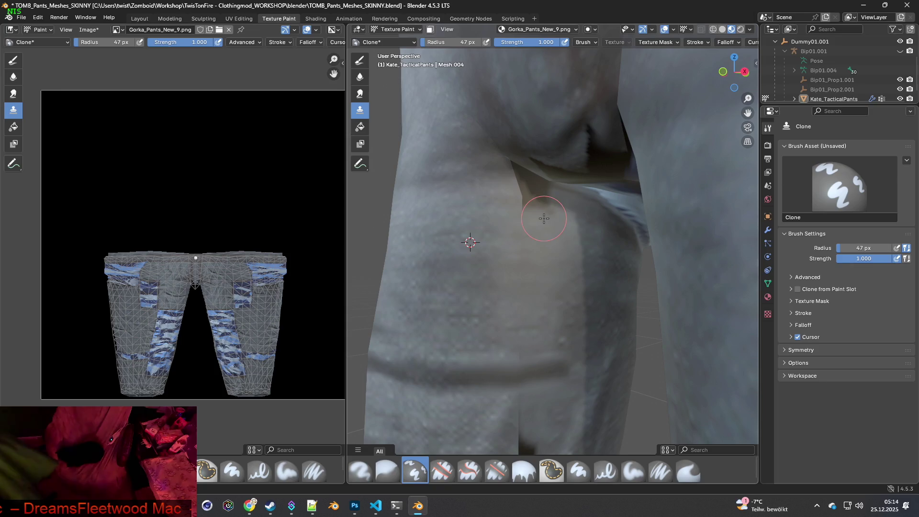
{"action": "mouse_move", "coordinate": [467, 195]}
{"action": "left_mouse_down"}
{"action": "mouse_move", "coordinate": [538, 206]}
{"action": "mouse_move", "coordinate": [544, 199]}
{"action": "mouse_move", "coordinate": [523, 188]}
{"action": "mouse_move", "coordinate": [527, 179]}
{"action": "left_mouse_up"}
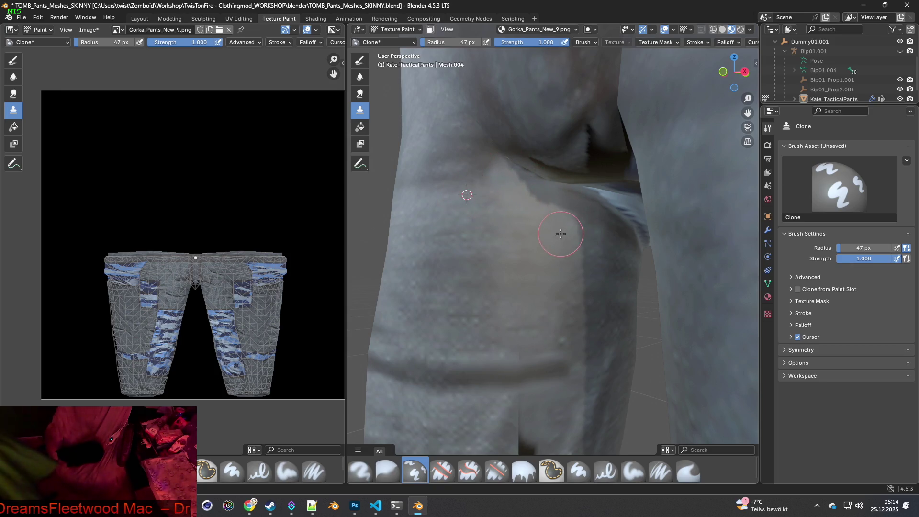
{"action": "middle_click_drag", "start_coordinate": [570, 254], "coordinate": [599, 254]}
{"action": "mouse_move", "coordinate": [616, 306]}
{"action": "middle_mouse_down"}
{"action": "mouse_move", "coordinate": [562, 174]}
{"action": "mouse_move", "coordinate": [525, 217]}
{"action": "mouse_move", "coordinate": [462, 225]}
{"action": "middle_mouse_up"}
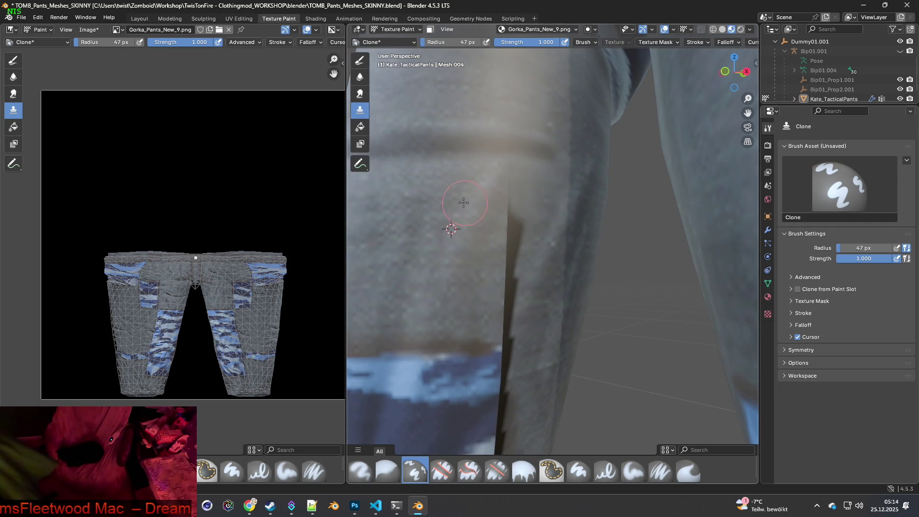
Clone fabric over the dark fold stripe on the thigh and set a source above the camo band.
{"action": "left_click_drag", "start_coordinate": [513, 198], "coordinate": [510, 323]}
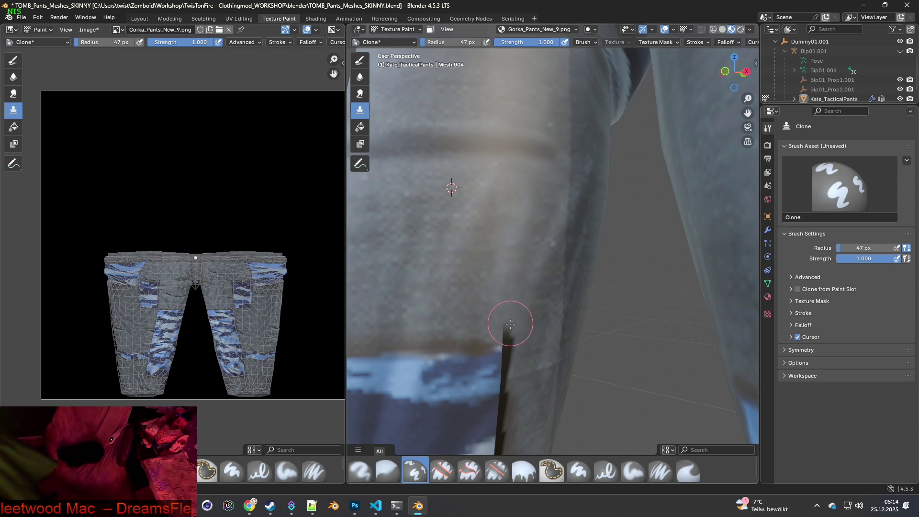
{"action": "mouse_move", "coordinate": [492, 298]}
{"action": "middle_mouse_down"}
{"action": "mouse_move", "coordinate": [495, 290]}
{"action": "mouse_move", "coordinate": [451, 277]}
{"action": "middle_mouse_up"}
{"action": "left_click", "coordinate": [431, 281], "text": "ctrl"}
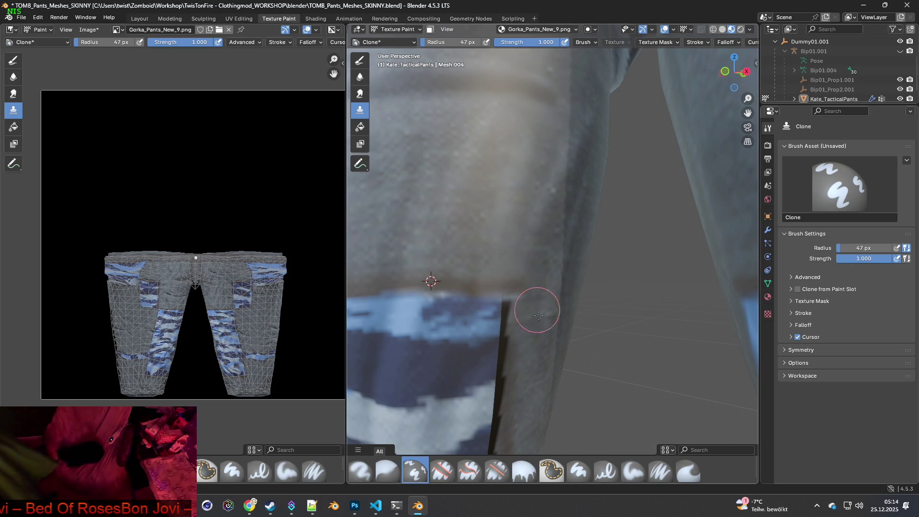
Reposition the clone source beside the seam and paint over the dark stripe at the leg edge.
{"action": "middle_click_drag", "start_coordinate": [538, 322], "coordinate": [527, 306]}
{"action": "left_click", "coordinate": [527, 300], "text": "ctrl"}
{"action": "left_click", "coordinate": [536, 242], "text": "ctrl"}
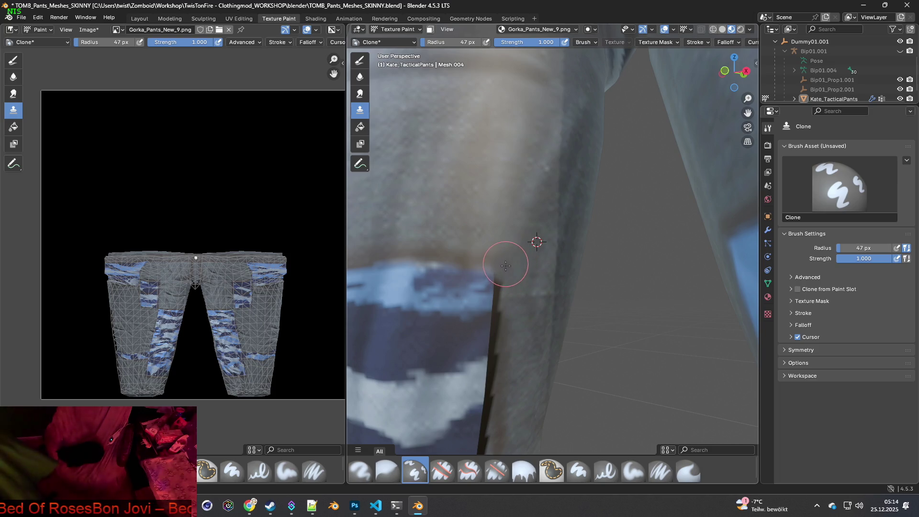
{"action": "left_click", "coordinate": [540, 285], "text": "ctrl"}
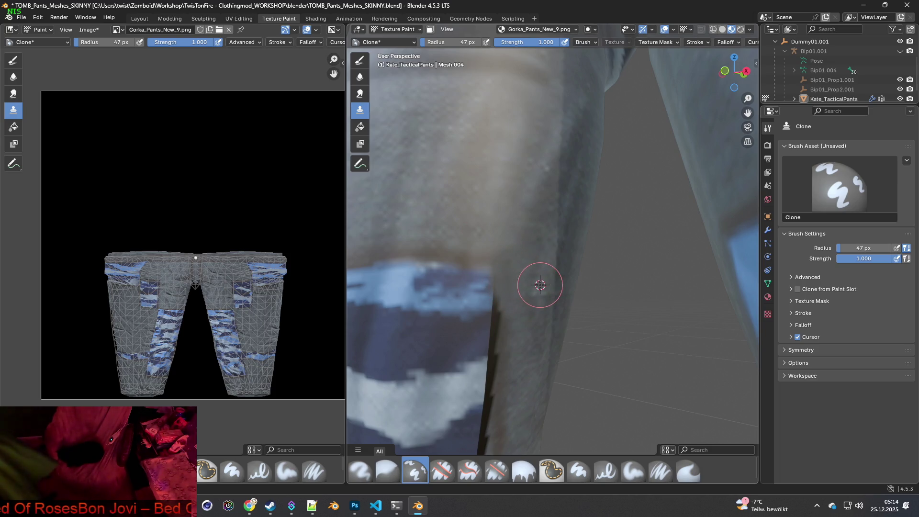
{"action": "mouse_move", "coordinate": [509, 286]}
{"action": "middle_mouse_down"}
{"action": "mouse_move", "coordinate": [484, 281]}
{"action": "mouse_move", "coordinate": [519, 268]}
{"action": "mouse_move", "coordinate": [522, 287]}
{"action": "middle_mouse_up"}
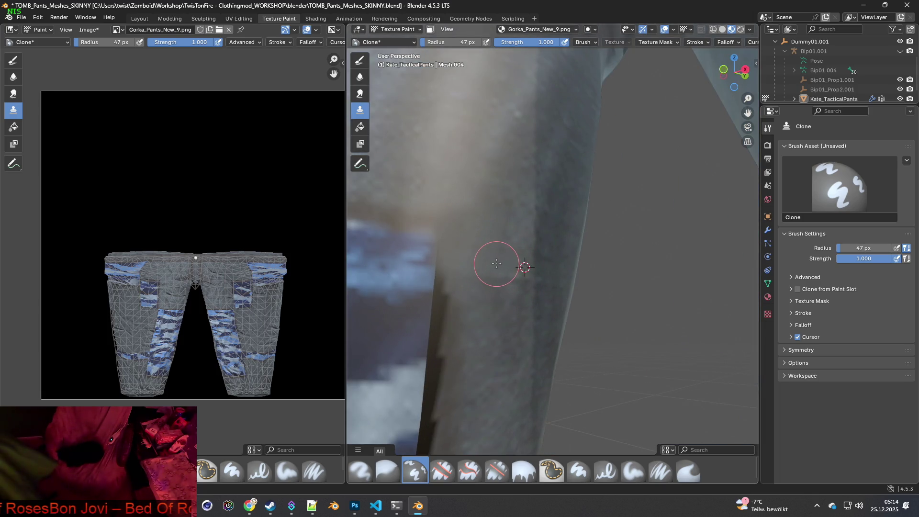
{"action": "middle_click_drag", "start_coordinate": [473, 305], "coordinate": [508, 297], "text": "shift"}
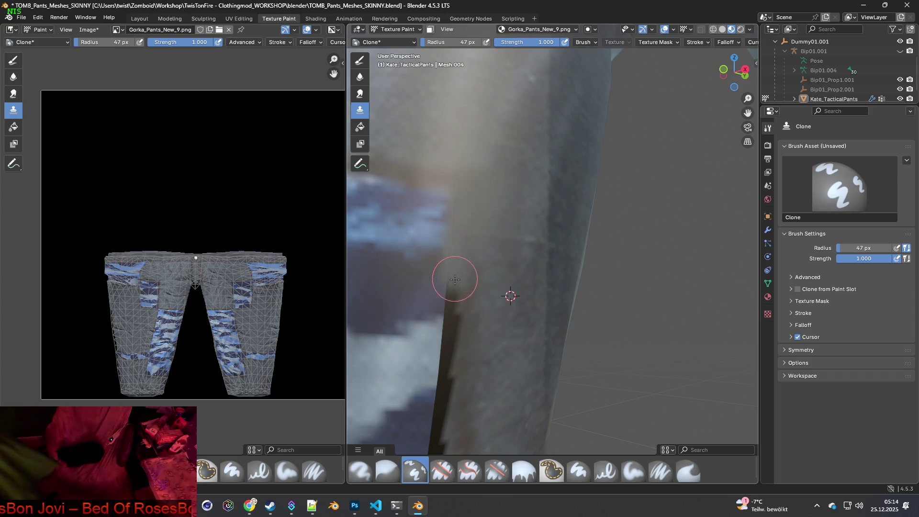
{"action": "mouse_move", "coordinate": [461, 294]}
{"action": "left_mouse_down"}
{"action": "mouse_move", "coordinate": [455, 328]}
{"action": "mouse_move", "coordinate": [456, 293]}
{"action": "mouse_move", "coordinate": [454, 312]}
{"action": "mouse_move", "coordinate": [478, 365]}
{"action": "left_mouse_up"}
{"action": "scroll", "coordinate": [513, 298], "scroll_direction": "down", "scroll_amount": 3}
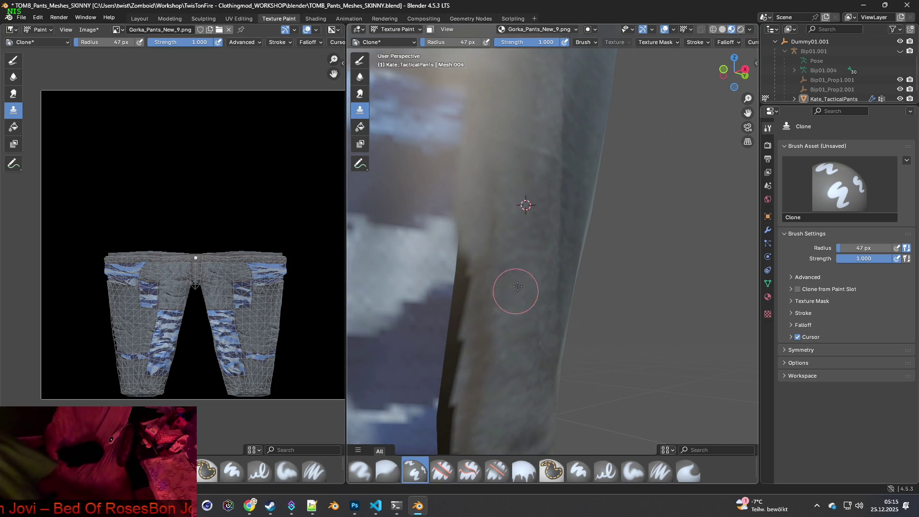
Clone over the dark seam on the lower leg, undo a bad stroke, and repaint from plain fabric.
{"action": "scroll", "coordinate": [515, 327], "scroll_direction": "down", "scroll_amount": 2}
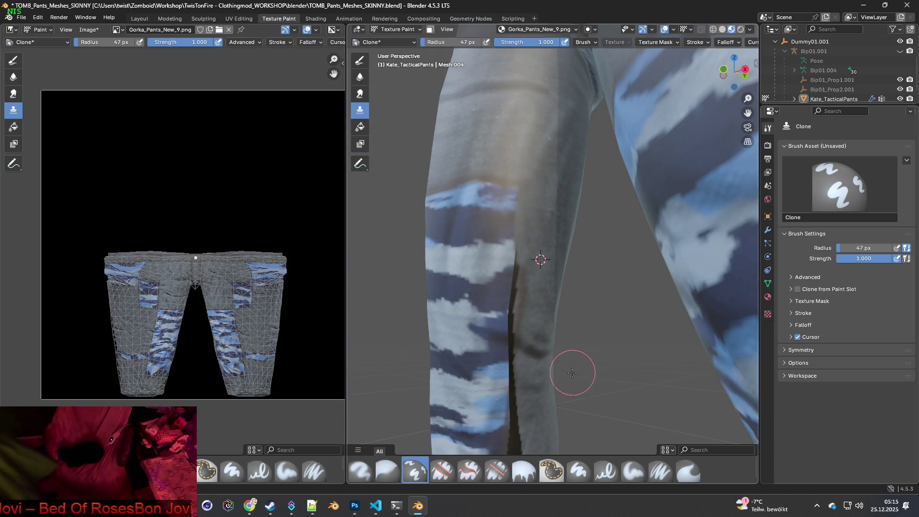
{"action": "scroll", "coordinate": [497, 369], "scroll_direction": "up", "scroll_amount": 1}
{"action": "scroll", "coordinate": [530, 291], "scroll_direction": "up", "scroll_amount": 1}
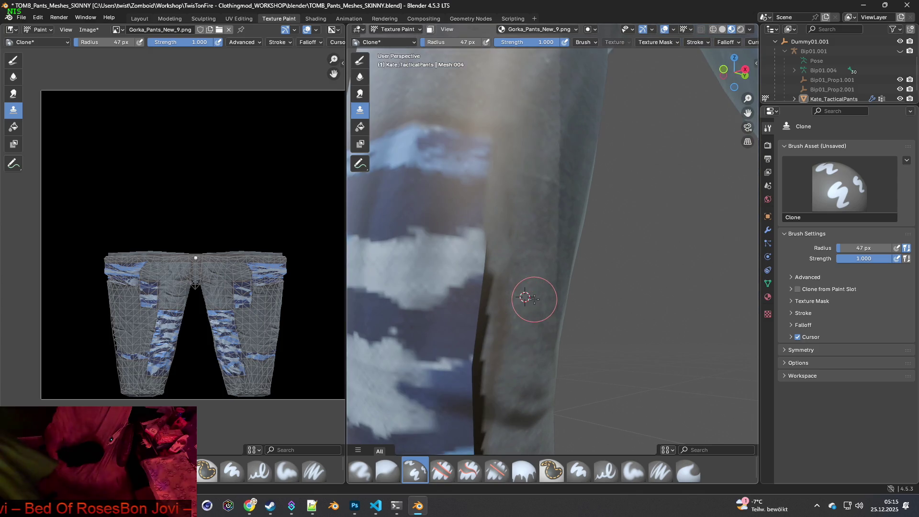
{"action": "mouse_move", "coordinate": [497, 235]}
{"action": "left_mouse_down"}
{"action": "mouse_move", "coordinate": [503, 257]}
{"action": "mouse_move", "coordinate": [486, 324]}
{"action": "mouse_move", "coordinate": [483, 407]}
{"action": "left_mouse_up"}
{"action": "key", "text": "ctrl+z"}
{"action": "left_click", "coordinate": [535, 245], "text": "ctrl"}
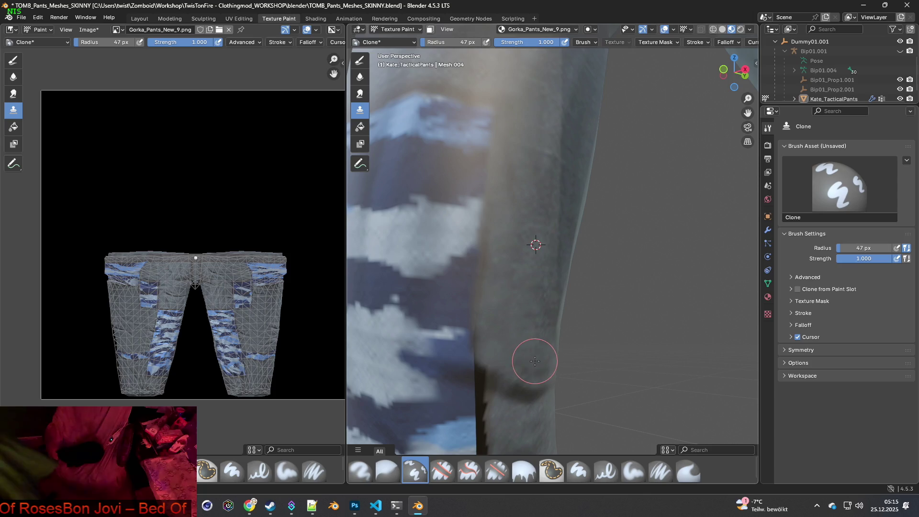
{"action": "middle_click_drag", "start_coordinate": [529, 364], "coordinate": [524, 352]}
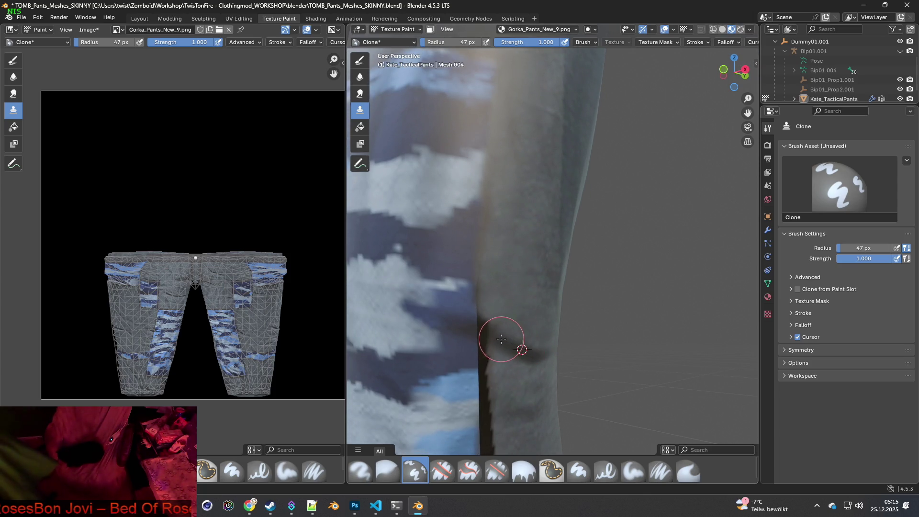
{"action": "left_click_drag", "start_coordinate": [491, 334], "coordinate": [484, 331]}
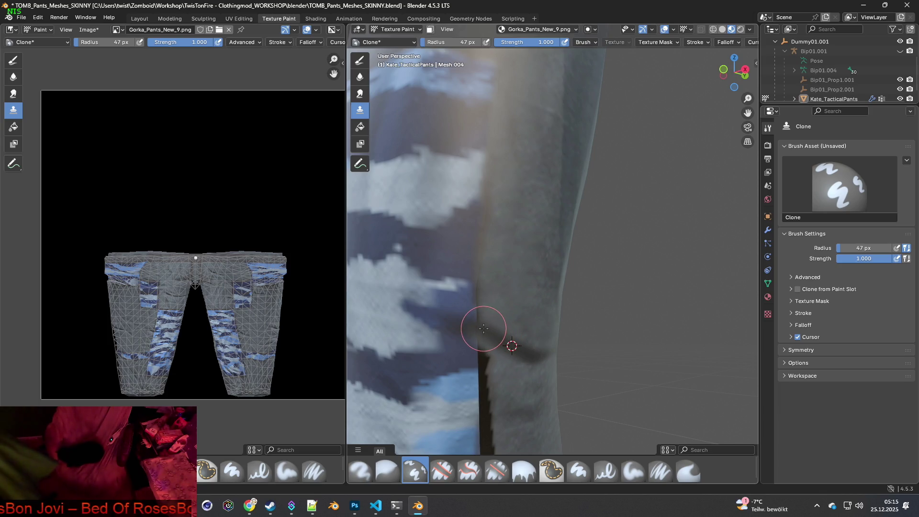
Orbit around the leg and reduce the Clone brush radius from 47 px to 32 px.
{"action": "middle_click_drag", "start_coordinate": [514, 366], "coordinate": [514, 345]}
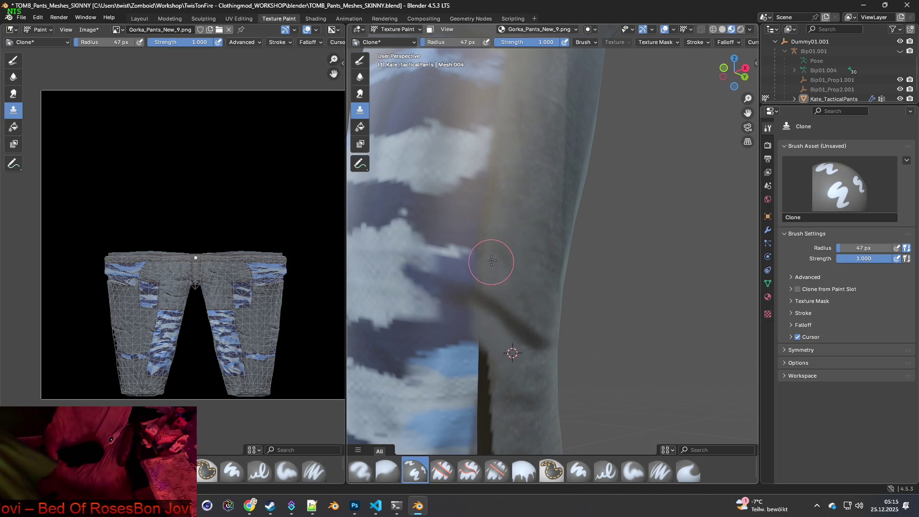
{"action": "middle_click_drag", "start_coordinate": [507, 213], "coordinate": [508, 292]}
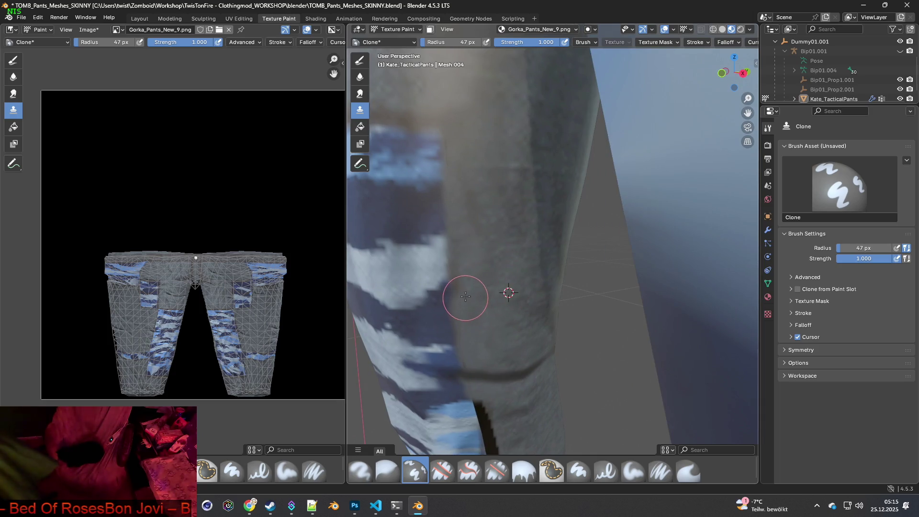
{"action": "middle_click_drag", "start_coordinate": [476, 263], "coordinate": [513, 267]}
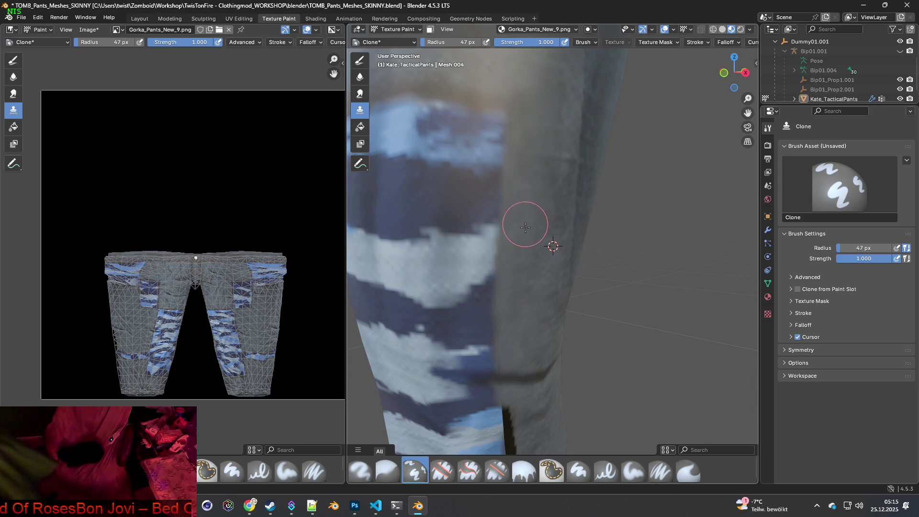
{"action": "middle_click_drag", "start_coordinate": [532, 332], "coordinate": [537, 317]}
{"action": "left_click_drag", "start_coordinate": [447, 42], "coordinate": [431, 42]}
{"action": "middle_click_drag", "start_coordinate": [504, 243], "coordinate": [502, 283], "text": "shift"}
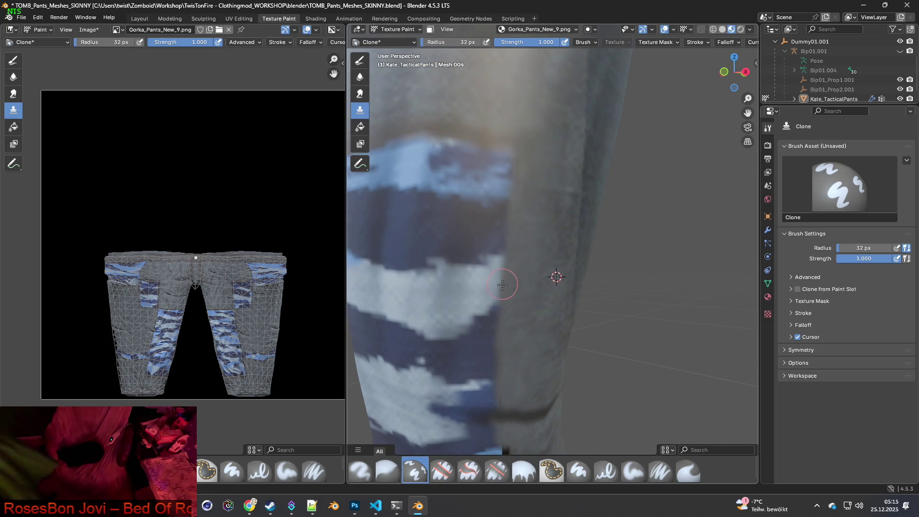
Place the clone source on clean grey fabric beside the dark leg seam, without painting yet.
{"action": "scroll", "coordinate": [512, 313], "scroll_direction": "up", "scroll_amount": 3}
{"action": "left_click", "coordinate": [450, 294], "text": "ctrl"}
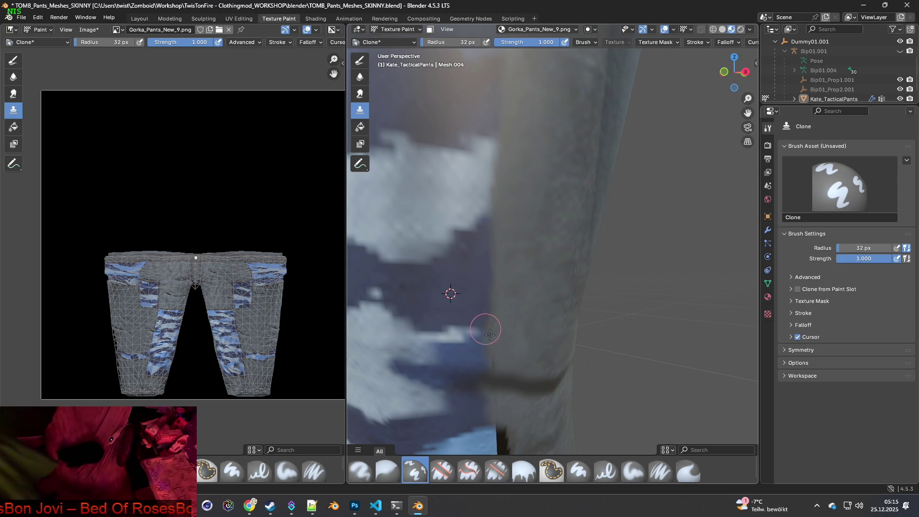
{"action": "middle_click_drag", "start_coordinate": [484, 323], "coordinate": [498, 286], "text": "shift"}
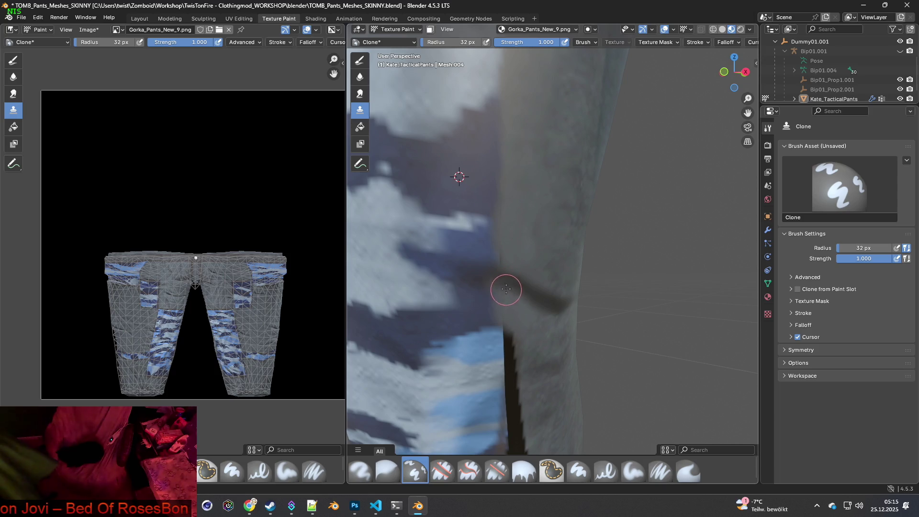
{"action": "scroll", "coordinate": [503, 283], "scroll_direction": "up", "scroll_amount": 1}
{"action": "scroll", "coordinate": [502, 283], "scroll_direction": "up", "scroll_amount": 2}
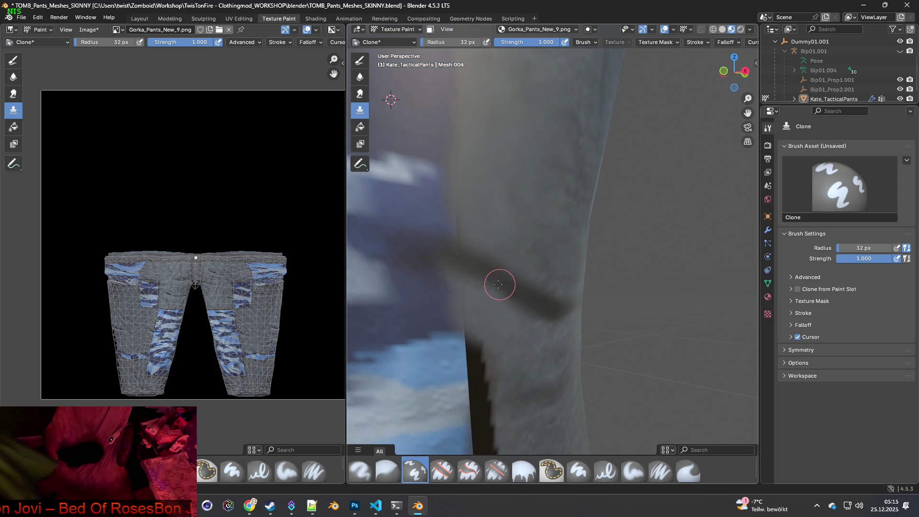
{"action": "left_click", "coordinate": [449, 254], "text": "ctrl"}
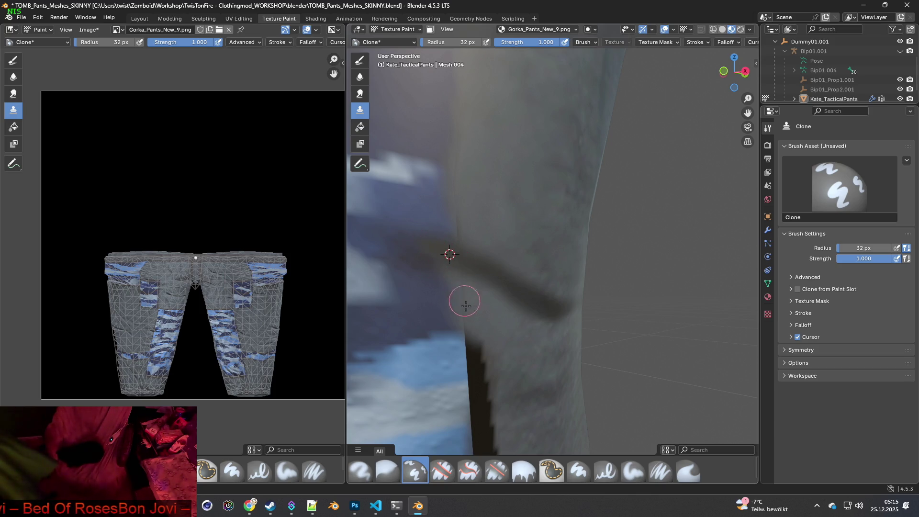
{"action": "left_click", "coordinate": [439, 246], "text": "ctrl"}
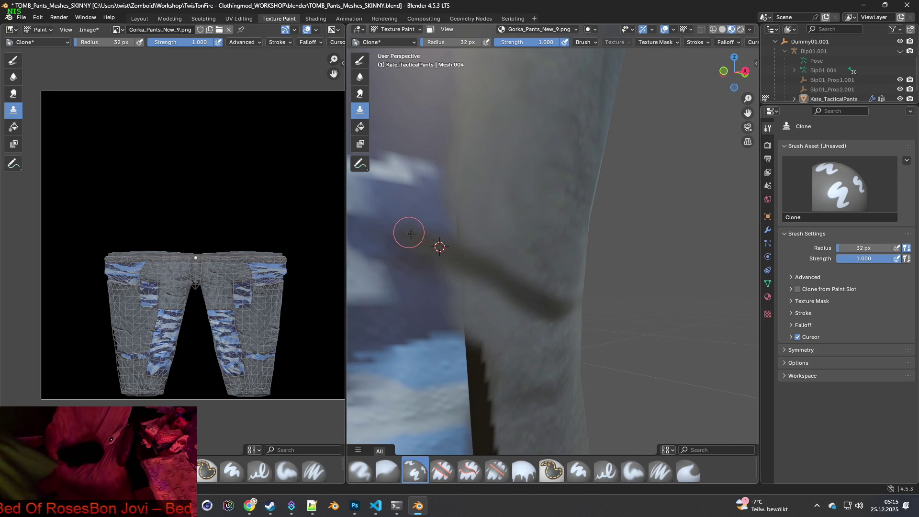
{"action": "left_click", "coordinate": [483, 227], "text": "ctrl"}
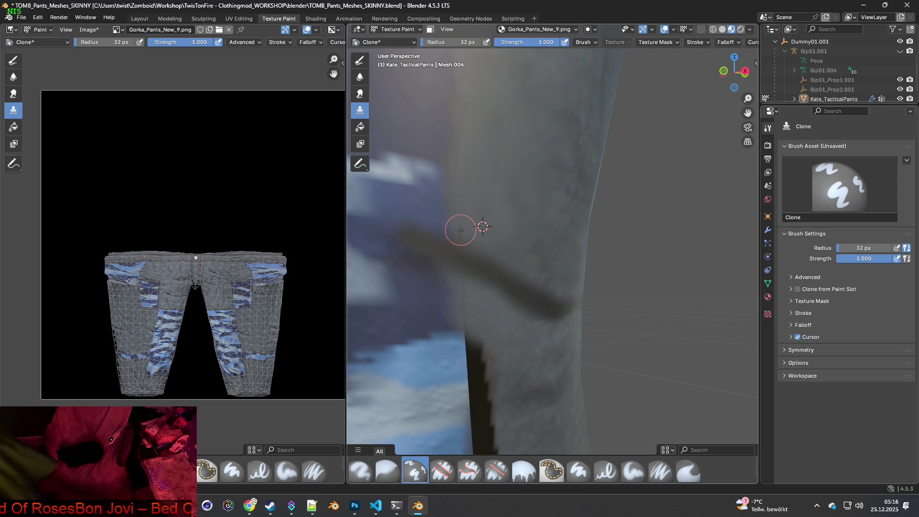
{"action": "left_click", "coordinate": [419, 209], "text": "ctrl"}
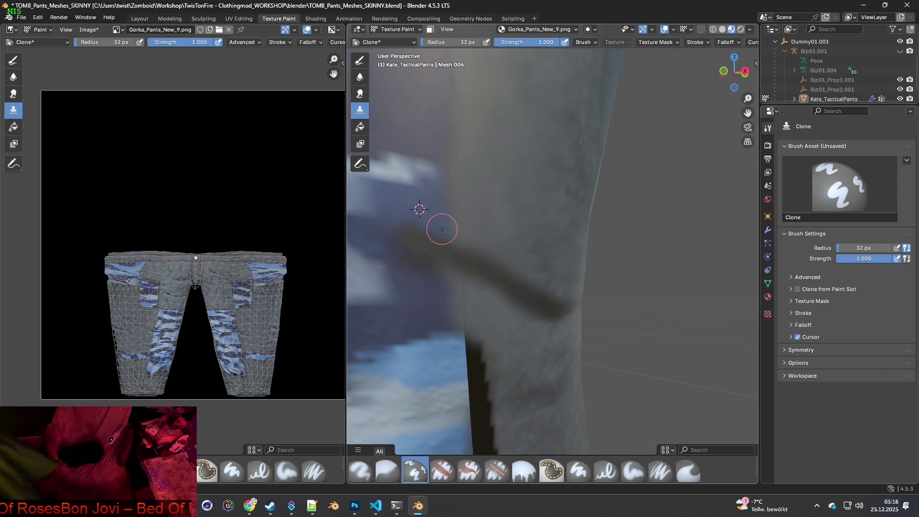
{"action": "middle_click_drag", "start_coordinate": [436, 198], "coordinate": [448, 191]}
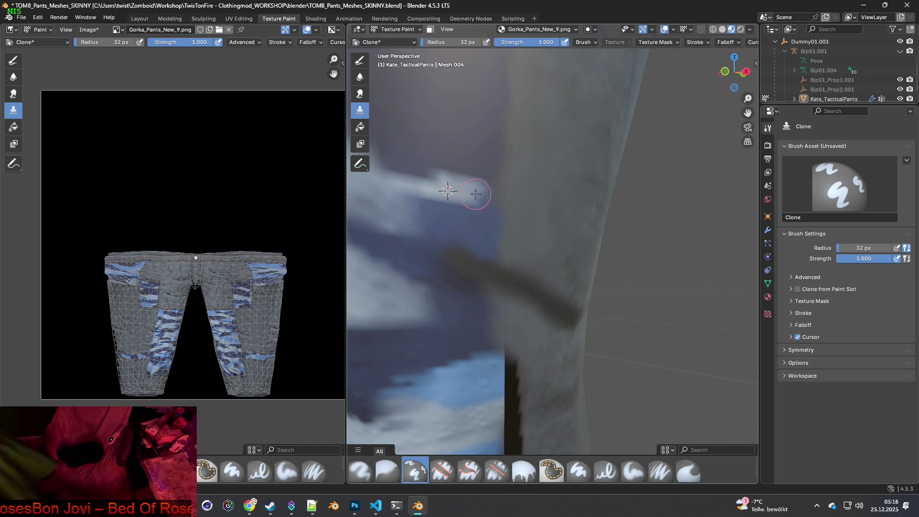
{"action": "middle_click_drag", "start_coordinate": [502, 247], "coordinate": [502, 246]}
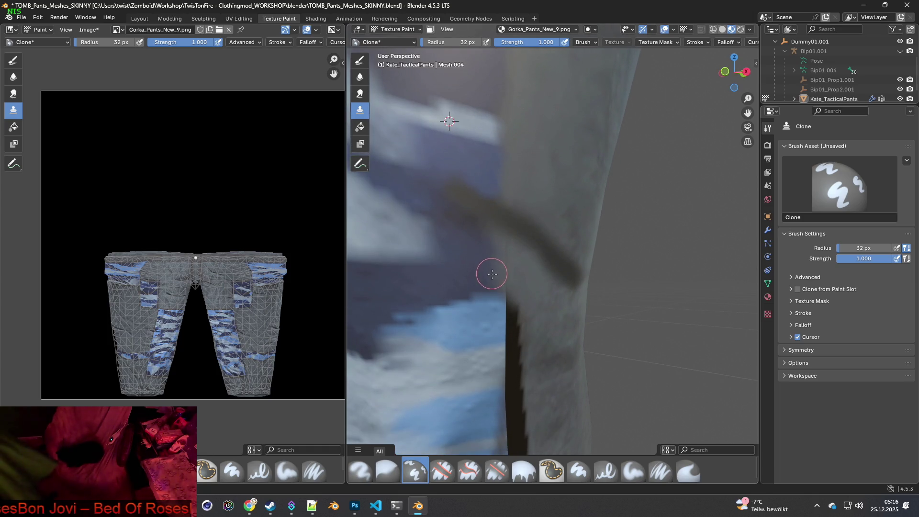
{"action": "left_click", "coordinate": [466, 277], "text": "ctrl"}
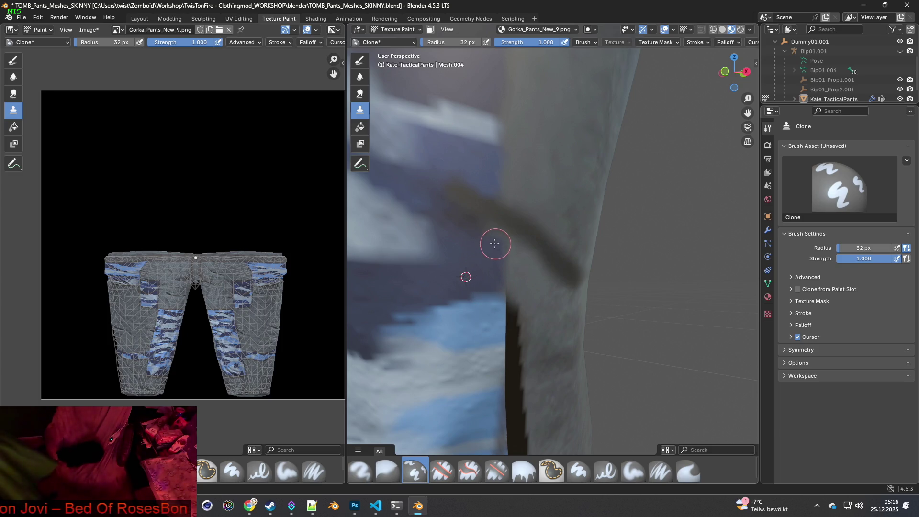
{"action": "scroll", "coordinate": [486, 264], "scroll_direction": "down", "scroll_amount": 4}
Set the clone source on fabric right next to the dark seam strip between the legs.
{"action": "mouse_move", "coordinate": [518, 297]}
{"action": "middle_mouse_down"}
{"action": "mouse_move", "coordinate": [474, 240]}
{"action": "mouse_move", "coordinate": [453, 244]}
{"action": "mouse_move", "coordinate": [496, 282]}
{"action": "middle_mouse_up"}
{"action": "scroll", "coordinate": [511, 302], "scroll_direction": "up", "scroll_amount": 2}
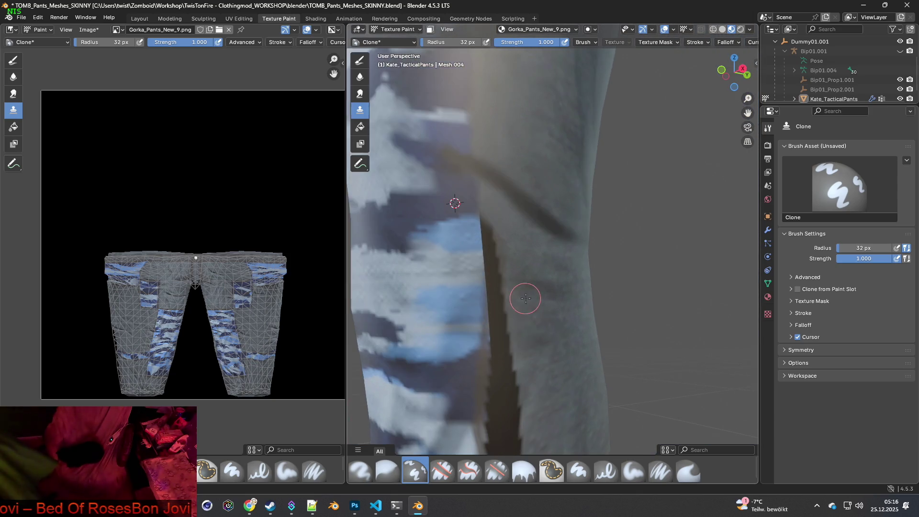
{"action": "left_click", "coordinate": [521, 256], "text": "ctrl"}
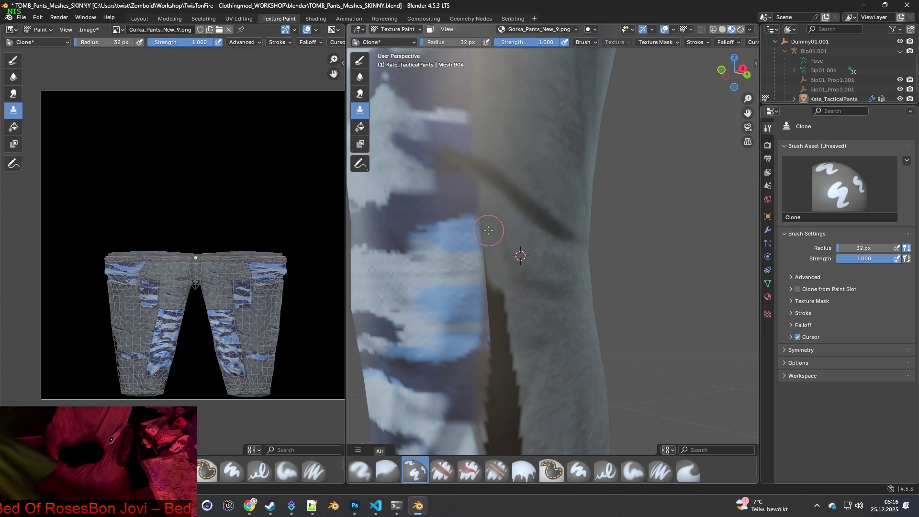
{"action": "left_click", "coordinate": [531, 320], "text": "ctrl"}
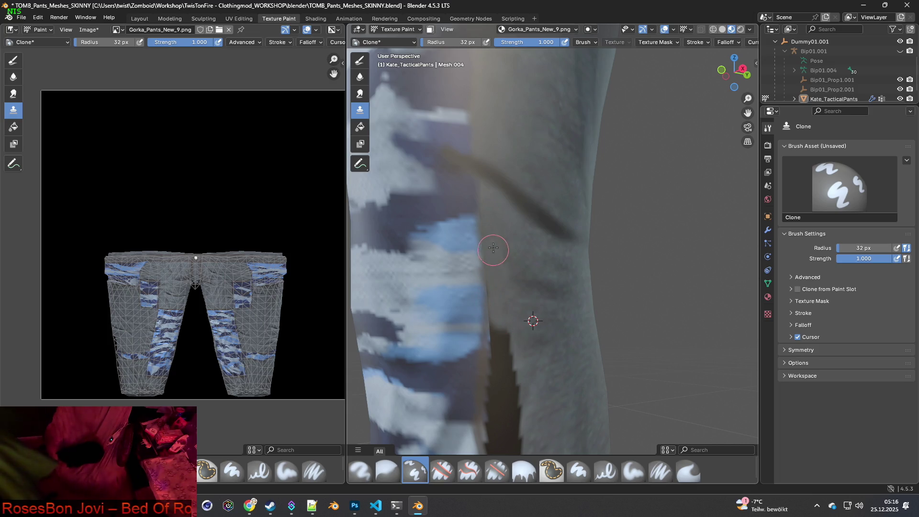
{"action": "left_click", "coordinate": [530, 253], "text": "ctrl"}
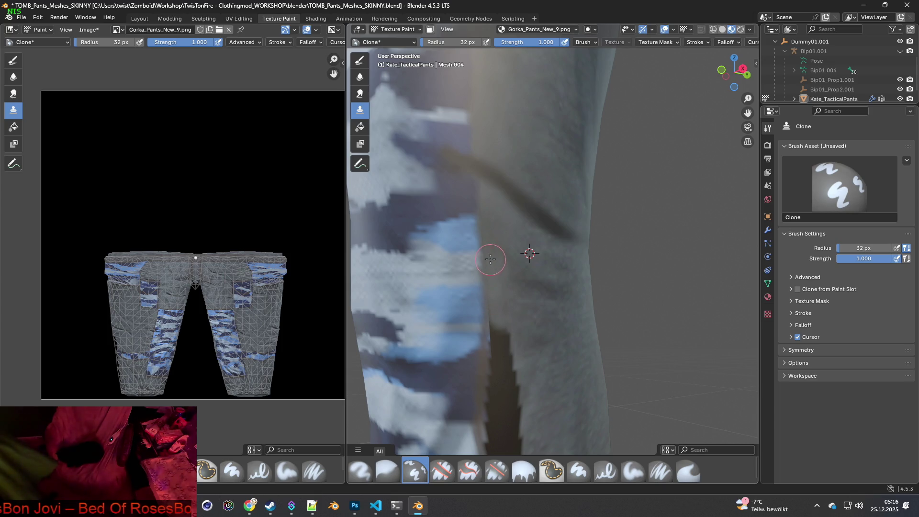
{"action": "middle_click_drag", "start_coordinate": [490, 244], "coordinate": [491, 184], "text": "shift"}
{"action": "left_click", "coordinate": [536, 271], "text": "ctrl"}
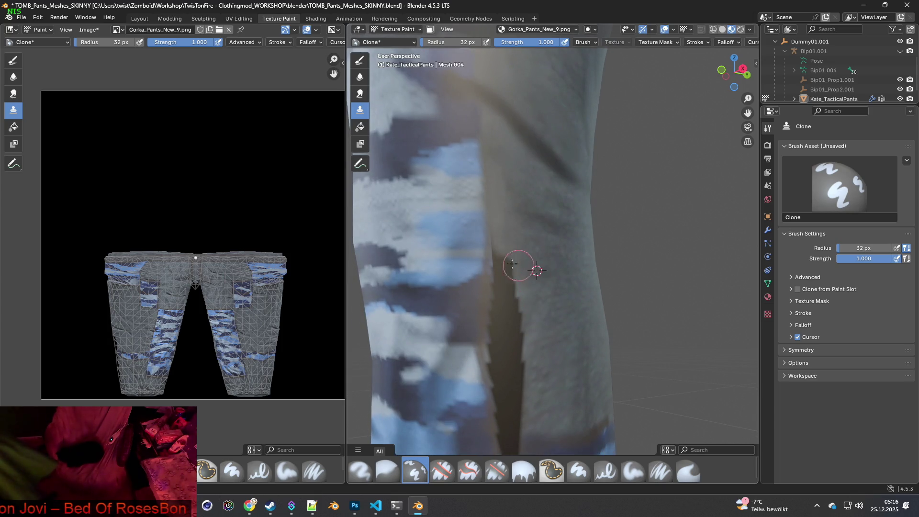
Paint cloned grey fabric over the top of the dark strip, resetting the source to its right.
{"action": "mouse_move", "coordinate": [500, 254]}
{"action": "left_mouse_down"}
{"action": "mouse_move", "coordinate": [495, 243]}
{"action": "mouse_move", "coordinate": [492, 339]}
{"action": "mouse_move", "coordinate": [503, 269]}
{"action": "mouse_move", "coordinate": [509, 314]}
{"action": "left_mouse_up"}
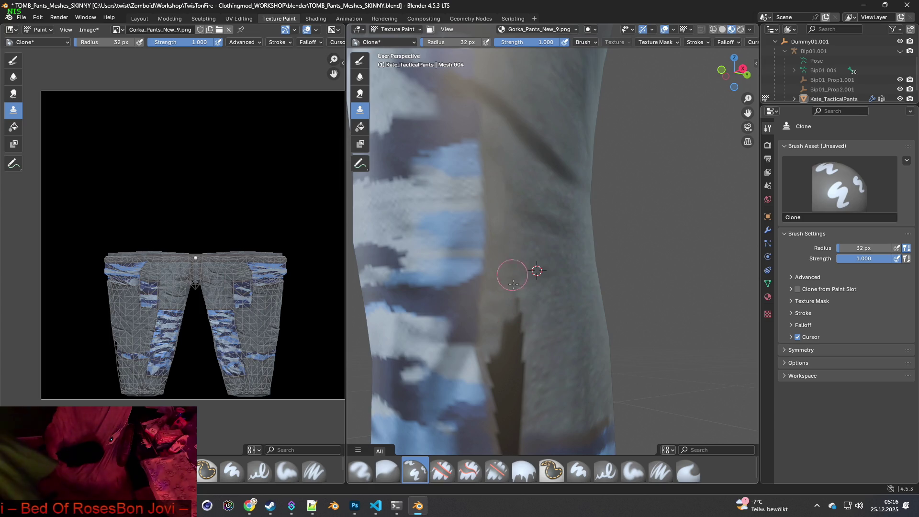
{"action": "middle_click_drag", "start_coordinate": [500, 353], "coordinate": [541, 335]}
{"action": "left_click", "coordinate": [553, 277], "text": "ctrl"}
{"action": "mouse_move", "coordinate": [493, 318]}
{"action": "left_mouse_down"}
{"action": "mouse_move", "coordinate": [493, 357]}
{"action": "mouse_move", "coordinate": [517, 362]}
{"action": "left_mouse_up"}
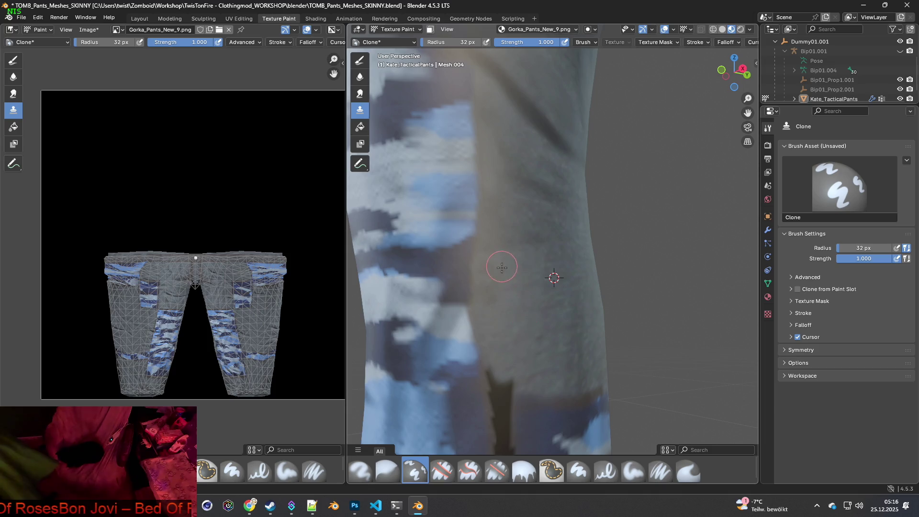
{"action": "middle_click_drag", "start_coordinate": [516, 353], "coordinate": [529, 314], "text": "shift"}
Set a new clone source beside the strip and orbit around to the next seam section.
{"action": "left_click", "coordinate": [566, 315], "text": "ctrl"}
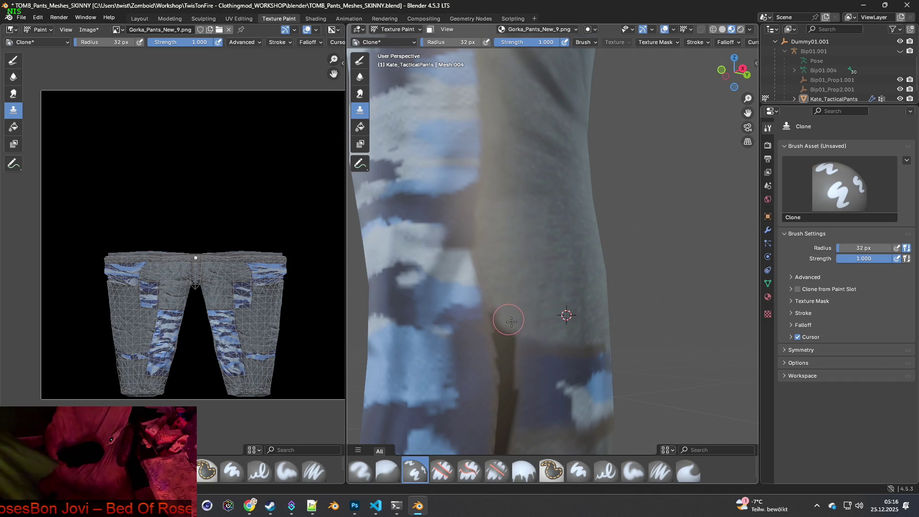
{"action": "mouse_move", "coordinate": [530, 322]}
{"action": "middle_mouse_down"}
{"action": "mouse_move", "coordinate": [526, 348]}
{"action": "mouse_move", "coordinate": [509, 332]}
{"action": "mouse_move", "coordinate": [513, 356]}
{"action": "middle_mouse_up"}
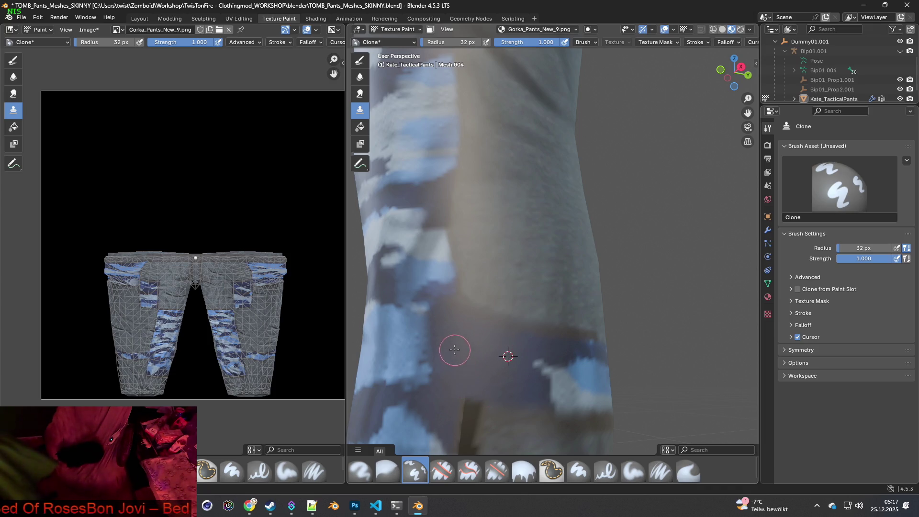
{"action": "mouse_move", "coordinate": [509, 389]}
{"action": "middle_mouse_down"}
{"action": "mouse_move", "coordinate": [540, 338]}
{"action": "mouse_move", "coordinate": [506, 342]}
{"action": "middle_mouse_up"}
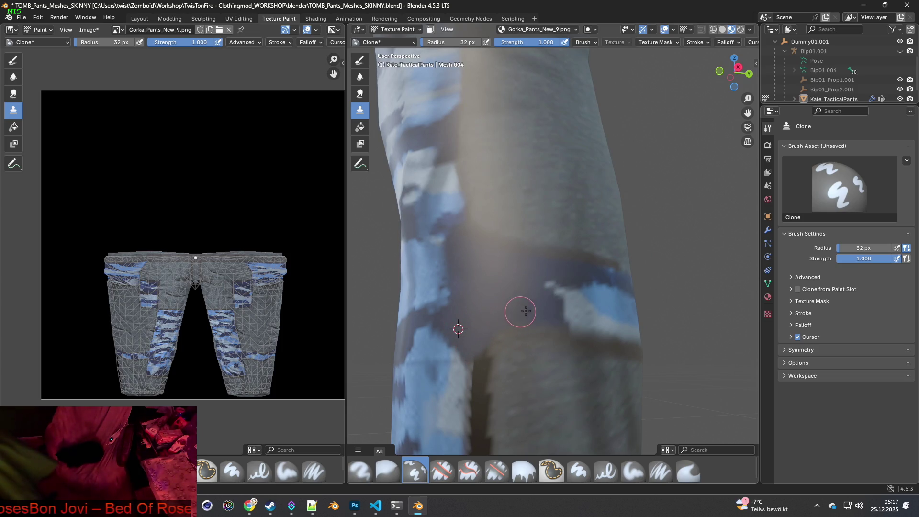
{"action": "mouse_move", "coordinate": [490, 352]}
{"action": "middle_mouse_down"}
{"action": "mouse_move", "coordinate": [548, 369]}
{"action": "mouse_move", "coordinate": [612, 410]}
{"action": "mouse_move", "coordinate": [575, 350]}
{"action": "middle_mouse_up"}
{"action": "mouse_move", "coordinate": [545, 312]}
{"action": "middle_mouse_down"}
{"action": "mouse_move", "coordinate": [443, 324]}
{"action": "mouse_move", "coordinate": [503, 335]}
{"action": "mouse_move", "coordinate": [529, 313]}
{"action": "mouse_move", "coordinate": [510, 306]}
{"action": "mouse_move", "coordinate": [513, 289]}
{"action": "mouse_move", "coordinate": [533, 284]}
{"action": "middle_mouse_up"}
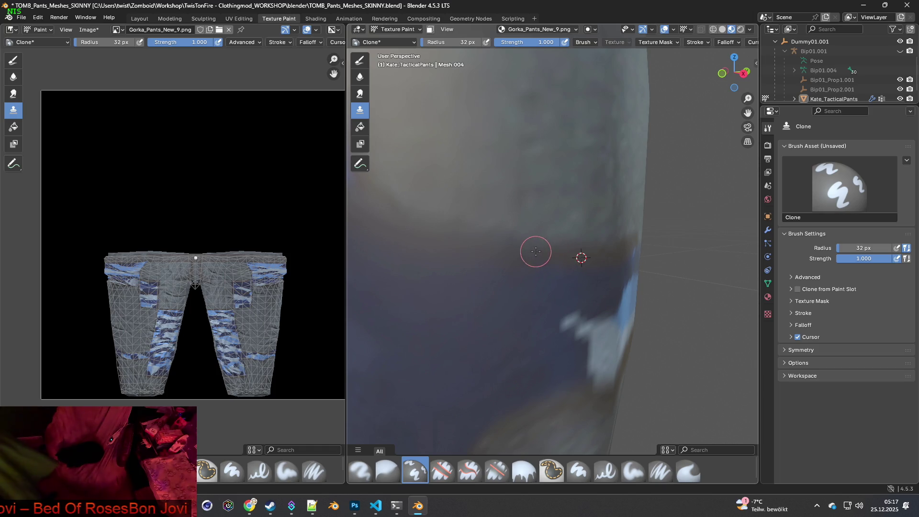
Orbit to the dark seam strip and set the clone source on clean fabric above it.
{"action": "scroll", "coordinate": [474, 265], "scroll_direction": "down", "scroll_amount": 2}
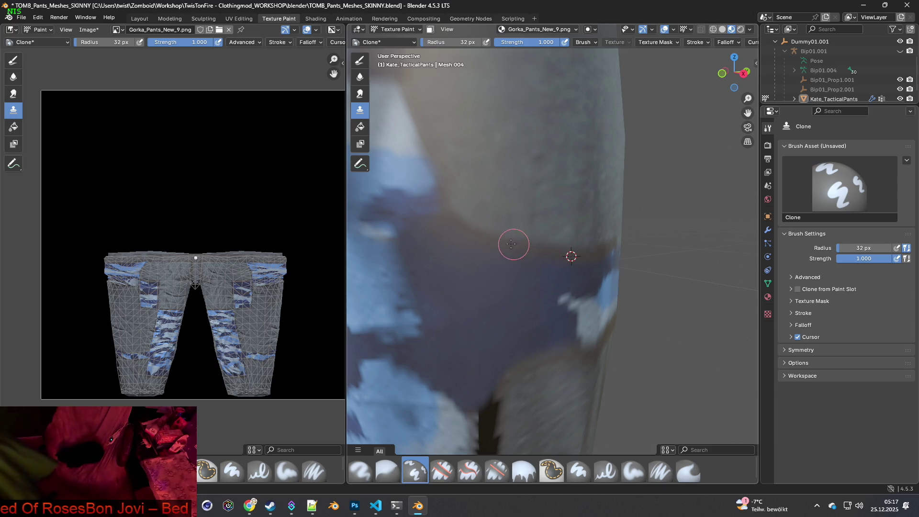
{"action": "scroll", "coordinate": [475, 252], "scroll_direction": "down", "scroll_amount": 3}
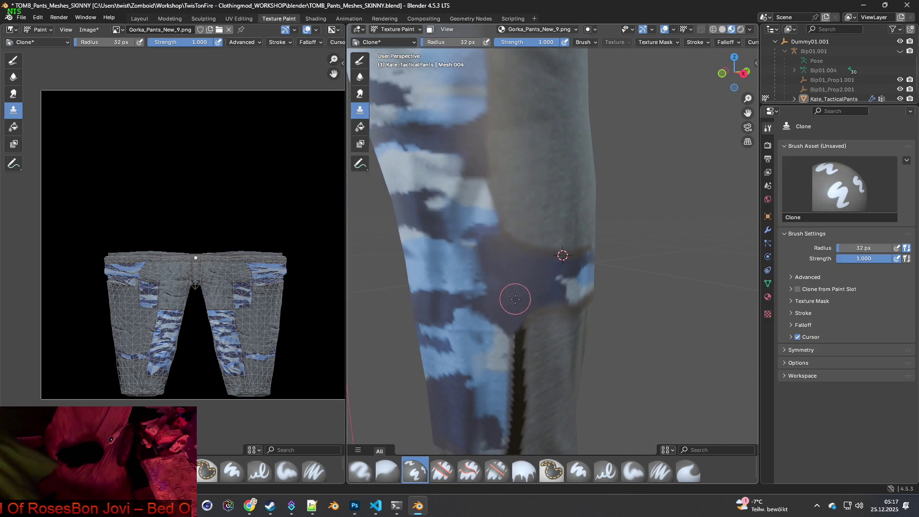
{"action": "scroll", "coordinate": [535, 313], "scroll_direction": "up", "scroll_amount": 5}
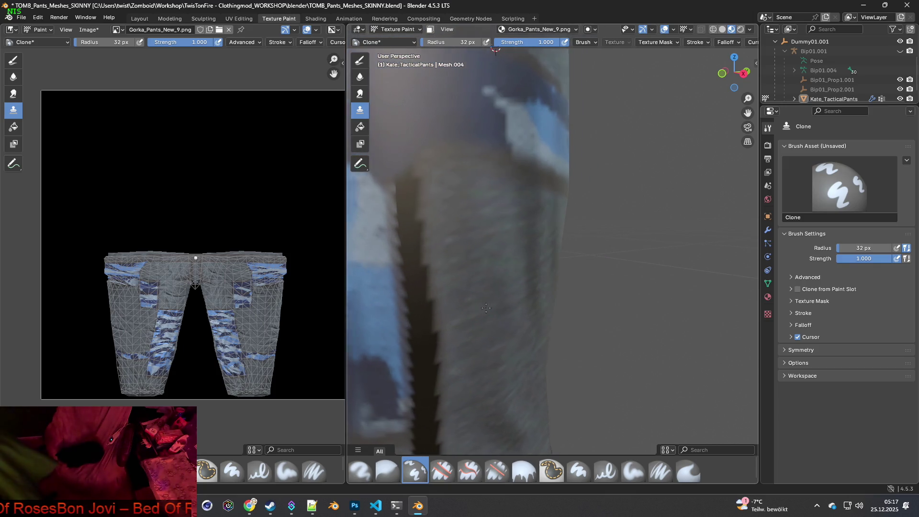
{"action": "mouse_move", "coordinate": [486, 306]}
{"action": "middle_mouse_down"}
{"action": "mouse_move", "coordinate": [437, 301]}
{"action": "mouse_move", "coordinate": [507, 329]}
{"action": "mouse_move", "coordinate": [490, 329]}
{"action": "middle_mouse_up"}
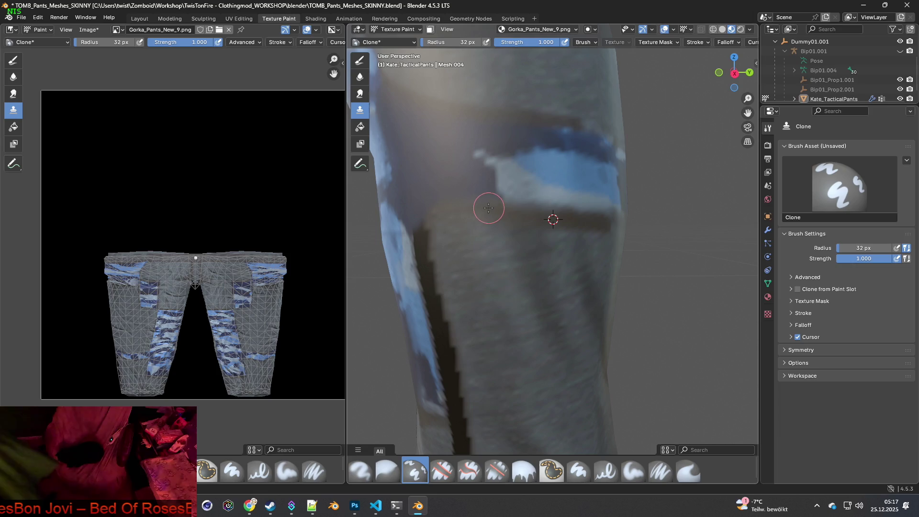
{"action": "middle_click_drag", "start_coordinate": [535, 259], "coordinate": [477, 176]}
{"action": "left_click", "coordinate": [473, 173], "text": "ctrl"}
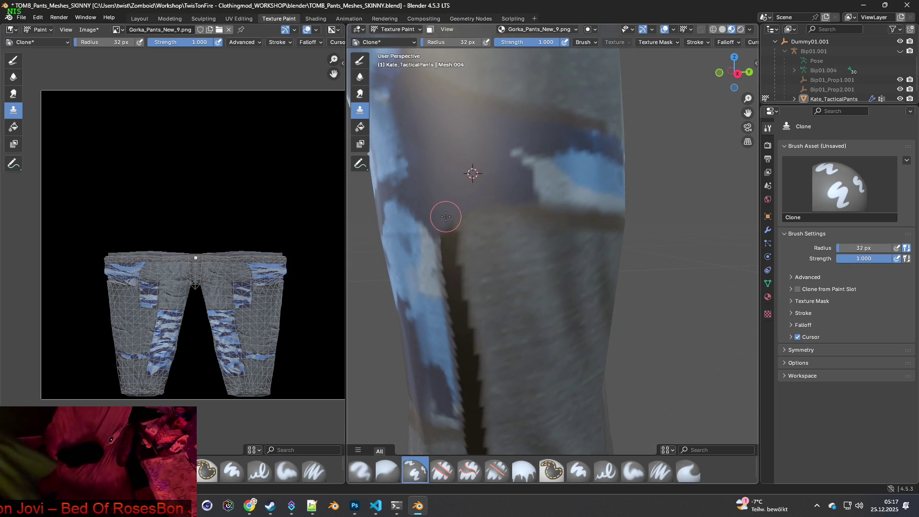
{"action": "left_click", "coordinate": [495, 261], "text": "ctrl"}
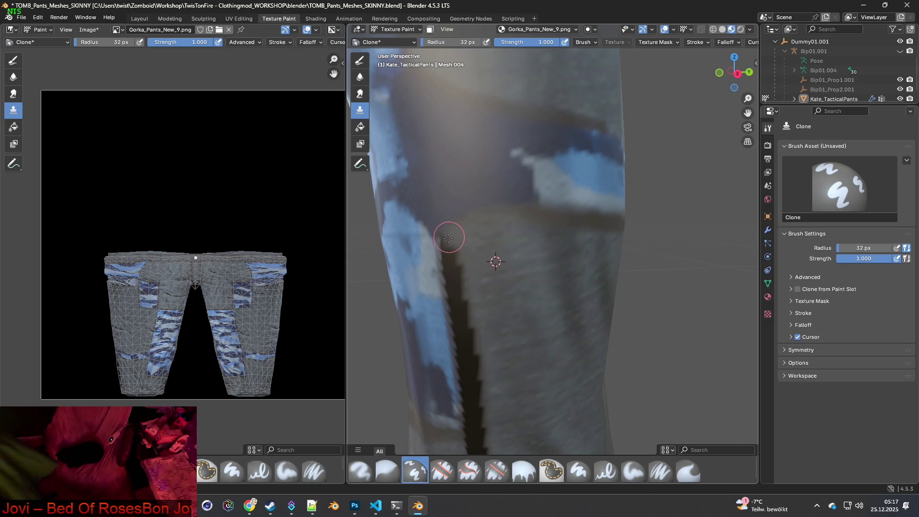
Paint cloned texture over the top of the dark strip, resetting the source to its right.
{"action": "left_click_drag", "start_coordinate": [452, 233], "coordinate": [460, 317]}
{"action": "middle_click_drag", "start_coordinate": [460, 287], "coordinate": [503, 220], "text": "shift"}
{"action": "left_click", "coordinate": [538, 232], "text": "ctrl"}
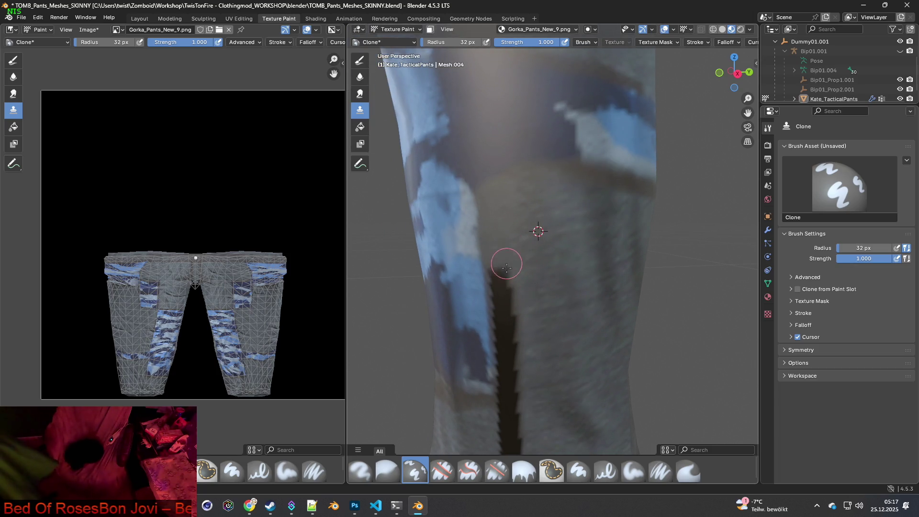
{"action": "left_click_drag", "start_coordinate": [498, 263], "coordinate": [507, 308]}
{"action": "mouse_move", "coordinate": [497, 273]}
{"action": "left_mouse_down"}
{"action": "mouse_move", "coordinate": [498, 288]}
{"action": "mouse_move", "coordinate": [510, 282]}
{"action": "mouse_move", "coordinate": [519, 324]}
{"action": "mouse_move", "coordinate": [498, 312]}
{"action": "mouse_move", "coordinate": [508, 339]}
{"action": "left_mouse_up"}
{"action": "left_click", "coordinate": [547, 296], "text": "ctrl"}
Cover the remaining dark stripe further down the leg with cloned grey fabric from beside it.
{"action": "mouse_move", "coordinate": [508, 341]}
{"action": "middle_mouse_down"}
{"action": "mouse_move", "coordinate": [562, 365]}
{"action": "mouse_move", "coordinate": [585, 351]}
{"action": "middle_mouse_up"}
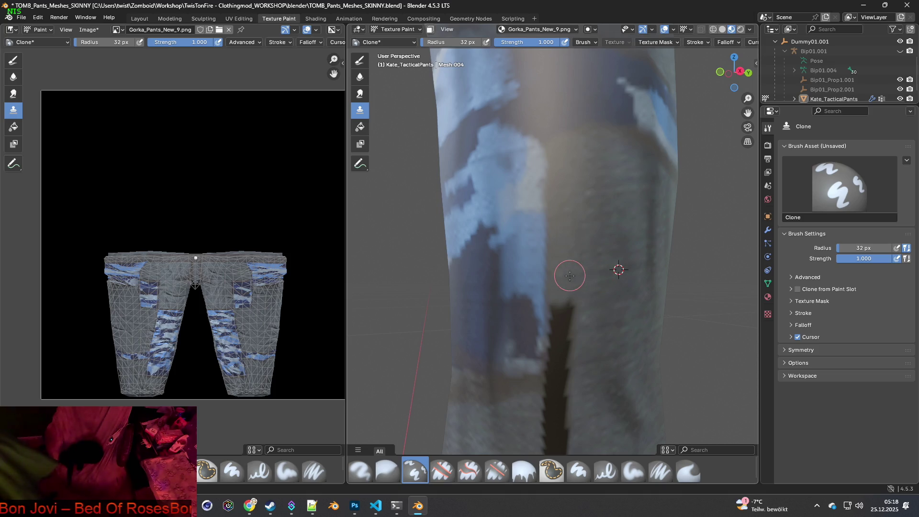
{"action": "left_click", "coordinate": [617, 312], "text": "ctrl"}
{"action": "mouse_move", "coordinate": [569, 300]}
{"action": "left_mouse_down"}
{"action": "mouse_move", "coordinate": [570, 353]}
{"action": "mouse_move", "coordinate": [553, 308]}
{"action": "mouse_move", "coordinate": [554, 338]}
{"action": "left_mouse_up"}
{"action": "middle_click_drag", "start_coordinate": [554, 339], "coordinate": [578, 351]}
{"action": "mouse_move", "coordinate": [567, 318]}
{"action": "left_mouse_down"}
{"action": "mouse_move", "coordinate": [558, 293]}
{"action": "mouse_move", "coordinate": [557, 346]}
{"action": "mouse_move", "coordinate": [566, 351]}
{"action": "mouse_move", "coordinate": [552, 359]}
{"action": "mouse_move", "coordinate": [560, 402]}
{"action": "left_mouse_up"}
{"action": "left_click", "coordinate": [593, 337], "text": "ctrl"}
{"action": "middle_click_drag", "start_coordinate": [560, 402], "coordinate": [570, 328], "text": "shift"}
{"action": "left_click", "coordinate": [601, 311], "text": "ctrl"}
{"action": "mouse_move", "coordinate": [574, 306]}
{"action": "left_mouse_down"}
{"action": "mouse_move", "coordinate": [574, 344]}
{"action": "mouse_move", "coordinate": [557, 353]}
{"action": "mouse_move", "coordinate": [560, 369]}
{"action": "mouse_move", "coordinate": [578, 383]}
{"action": "mouse_move", "coordinate": [554, 357]}
{"action": "mouse_move", "coordinate": [571, 383]}
{"action": "left_mouse_up"}
{"action": "left_click", "coordinate": [519, 317], "text": "ctrl"}
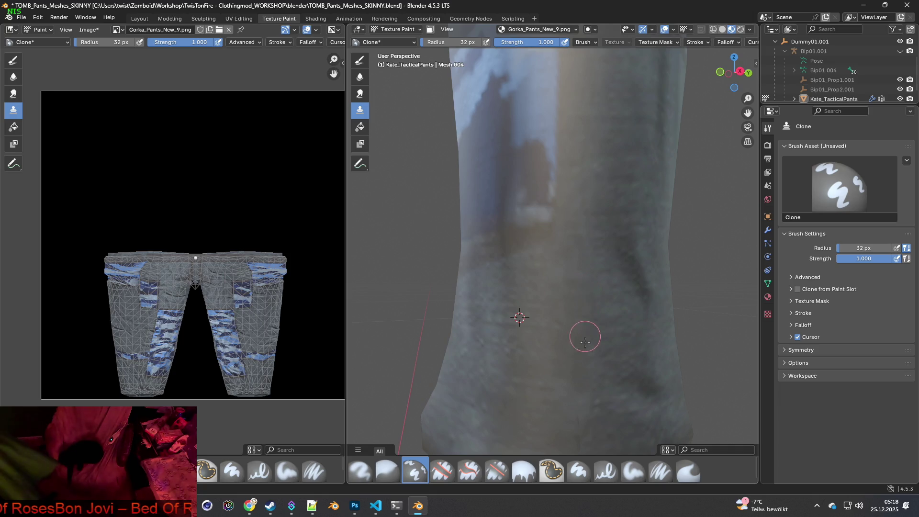
{"action": "middle_click_drag", "start_coordinate": [592, 377], "coordinate": [575, 316], "text": "shift"}
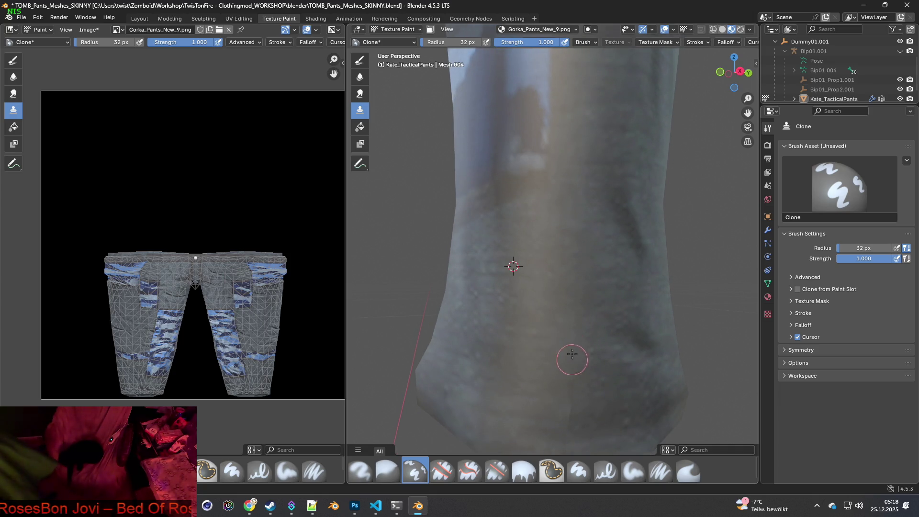
{"action": "middle_click_drag", "start_coordinate": [576, 407], "coordinate": [581, 339], "text": "shift"}
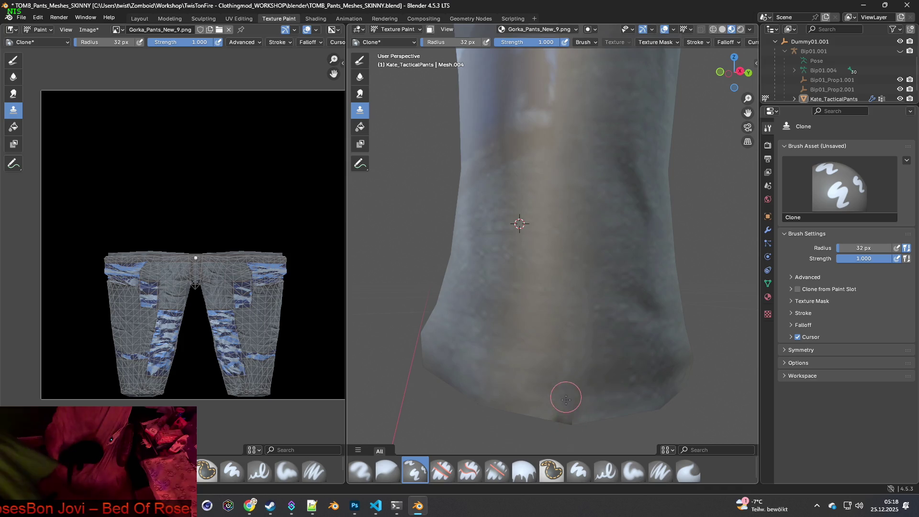
{"action": "mouse_move", "coordinate": [576, 425]}
{"action": "middle_mouse_down"}
{"action": "mouse_move", "coordinate": [574, 283]}
{"action": "mouse_move", "coordinate": [558, 261]}
{"action": "mouse_move", "coordinate": [578, 317]}
{"action": "mouse_move", "coordinate": [569, 287]}
{"action": "mouse_move", "coordinate": [589, 311]}
{"action": "mouse_move", "coordinate": [574, 292]}
{"action": "mouse_move", "coordinate": [569, 311]}
{"action": "mouse_move", "coordinate": [575, 301]}
{"action": "mouse_move", "coordinate": [489, 315]}
{"action": "mouse_move", "coordinate": [467, 267]}
{"action": "mouse_move", "coordinate": [516, 277]}
{"action": "mouse_move", "coordinate": [478, 289]}
{"action": "mouse_move", "coordinate": [538, 261]}
{"action": "mouse_move", "coordinate": [631, 273]}
{"action": "mouse_move", "coordinate": [475, 233]}
{"action": "mouse_move", "coordinate": [479, 242]}
{"action": "mouse_move", "coordinate": [585, 206]}
{"action": "mouse_move", "coordinate": [605, 234]}
{"action": "mouse_move", "coordinate": [613, 345]}
{"action": "mouse_move", "coordinate": [642, 331]}
{"action": "mouse_move", "coordinate": [515, 373]}
{"action": "mouse_move", "coordinate": [544, 373]}
{"action": "mouse_move", "coordinate": [533, 374]}
{"action": "mouse_move", "coordinate": [528, 343]}
{"action": "mouse_move", "coordinate": [524, 351]}
{"action": "middle_mouse_up"}
Clone-paint over the crotch seam, setting a lower source near the crotch.
{"action": "scroll", "coordinate": [586, 205], "scroll_direction": "up", "scroll_amount": 8}
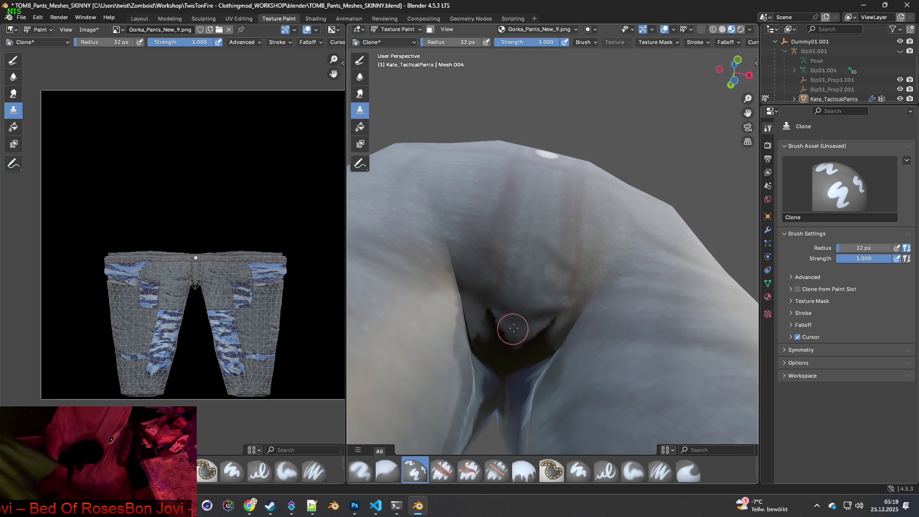
{"action": "mouse_move", "coordinate": [496, 328]}
{"action": "left_mouse_down"}
{"action": "mouse_move", "coordinate": [489, 317]}
{"action": "mouse_move", "coordinate": [498, 346]}
{"action": "mouse_move", "coordinate": [550, 322]}
{"action": "mouse_move", "coordinate": [535, 357]}
{"action": "left_mouse_up"}
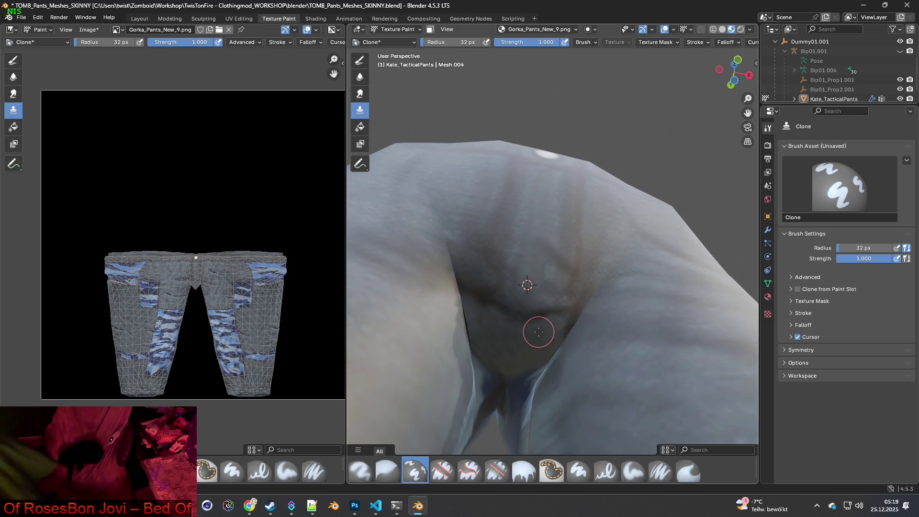
{"action": "middle_click_drag", "start_coordinate": [516, 357], "coordinate": [498, 360]}
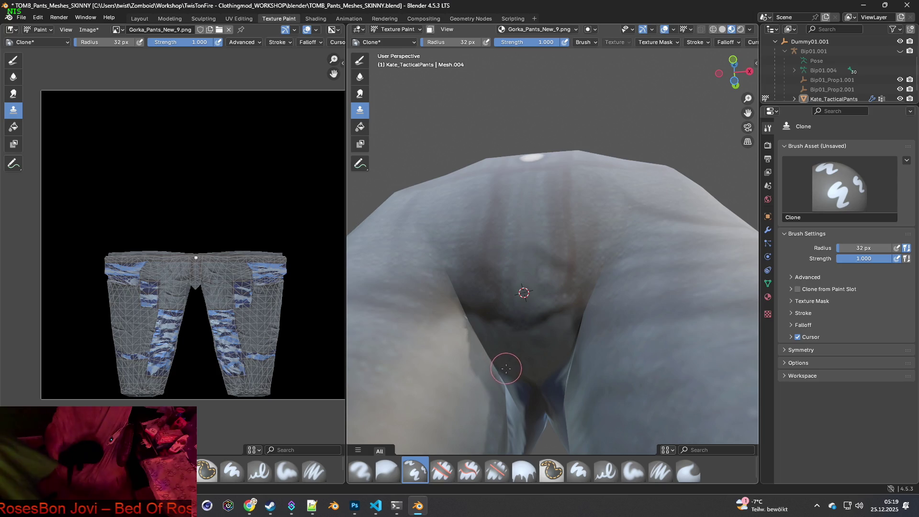
{"action": "middle_click_drag", "start_coordinate": [581, 322], "coordinate": [581, 359]}
{"action": "left_click", "coordinate": [574, 359], "text": "ctrl"}
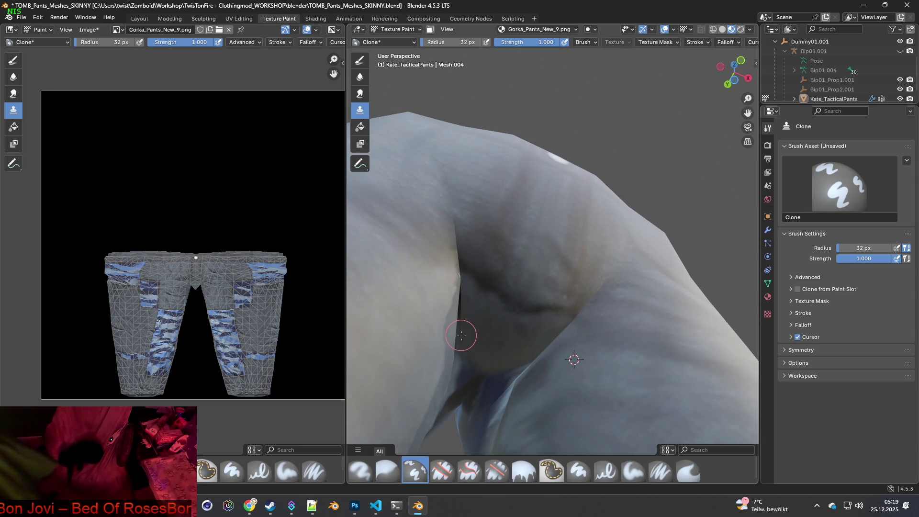
{"action": "mouse_move", "coordinate": [480, 316]}
{"action": "middle_mouse_down"}
{"action": "mouse_move", "coordinate": [480, 337]}
{"action": "mouse_move", "coordinate": [495, 339]}
{"action": "mouse_move", "coordinate": [488, 334]}
{"action": "mouse_move", "coordinate": [535, 381]}
{"action": "mouse_move", "coordinate": [519, 375]}
{"action": "mouse_move", "coordinate": [486, 348]}
{"action": "mouse_move", "coordinate": [525, 337]}
{"action": "mouse_move", "coordinate": [588, 366]}
{"action": "mouse_move", "coordinate": [588, 346]}
{"action": "mouse_move", "coordinate": [626, 272]}
{"action": "mouse_move", "coordinate": [486, 302]}
{"action": "mouse_move", "coordinate": [579, 301]}
{"action": "mouse_move", "coordinate": [532, 305]}
{"action": "middle_mouse_up"}
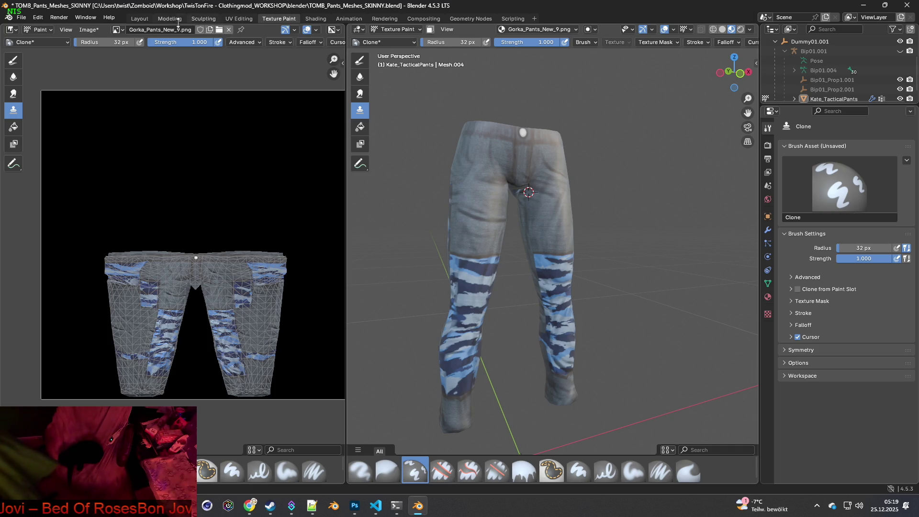
Save Gorka_Pants_New_9.png, save a copy into the Gorka_Pants_New folder, then switch to Shading.
{"action": "left_click", "coordinate": [88, 30]}
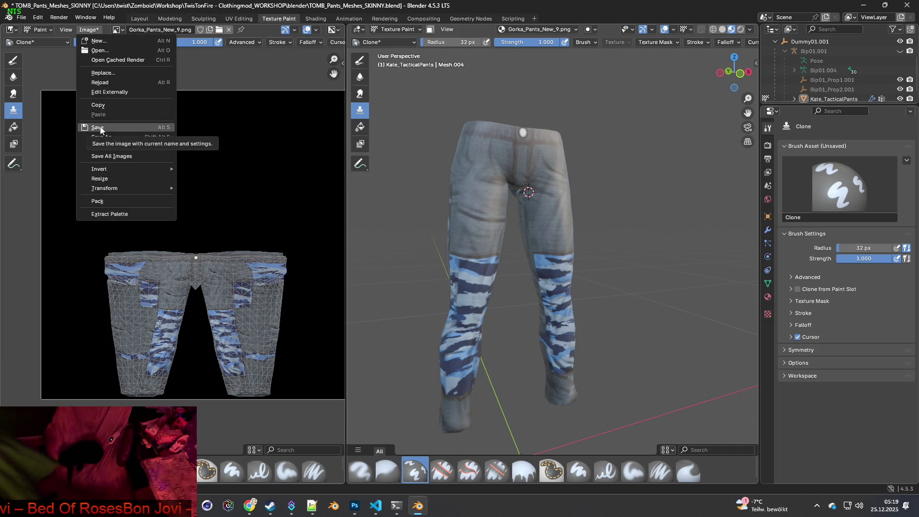
{"action": "left_click", "coordinate": [99, 128]}
{"action": "left_click", "coordinate": [88, 30]}
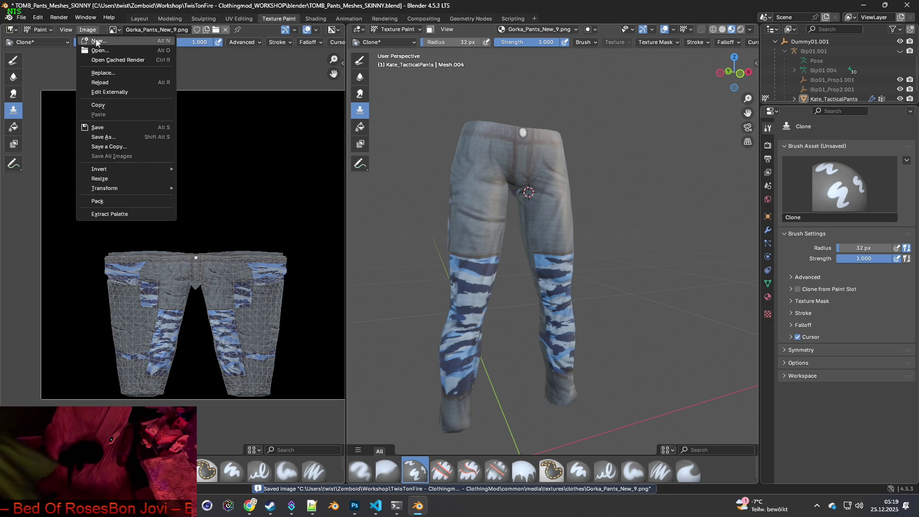
{"action": "left_click", "coordinate": [114, 139]}
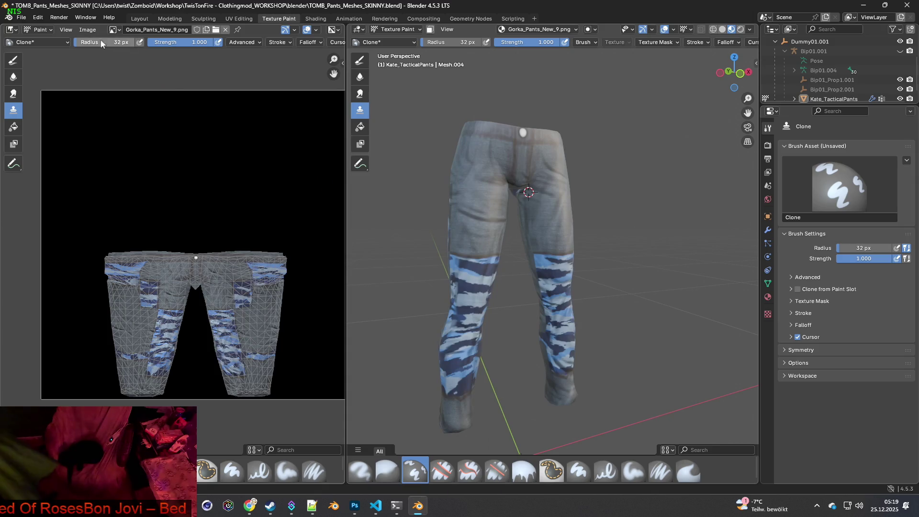
{"action": "left_click", "coordinate": [88, 30]}
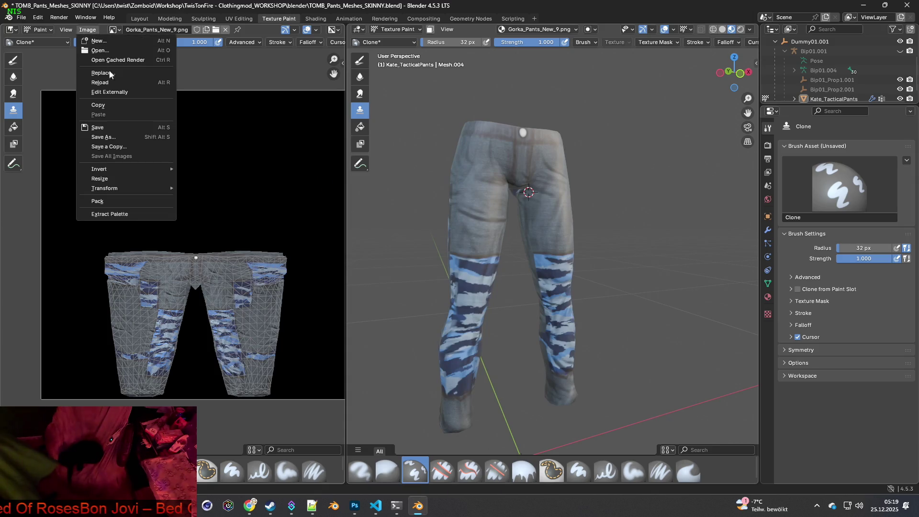
{"action": "left_click", "coordinate": [110, 146]}
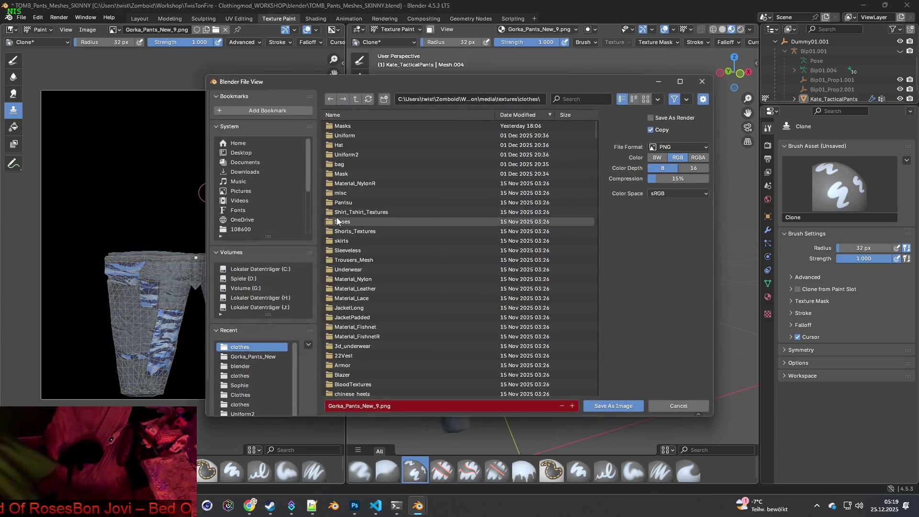
{"action": "left_click", "coordinate": [253, 357]}
{"action": "left_click", "coordinate": [603, 405]}
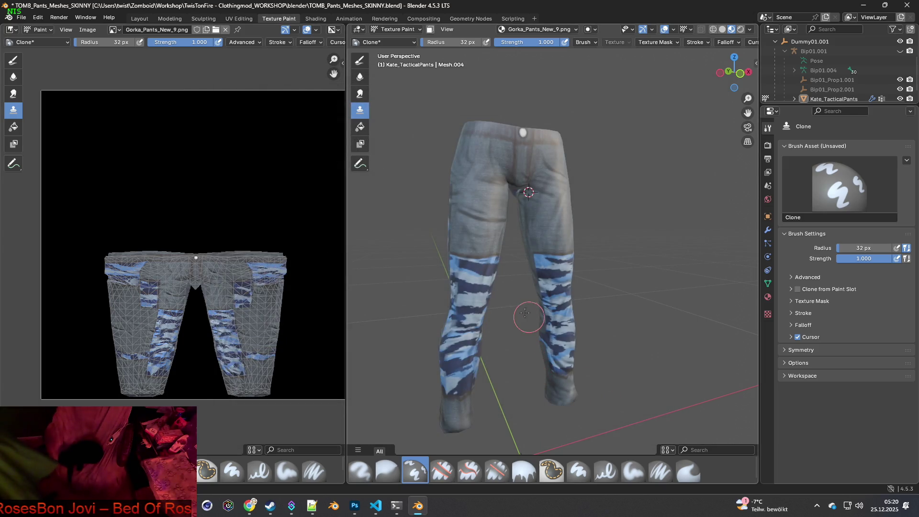
{"action": "left_click", "coordinate": [319, 19]}
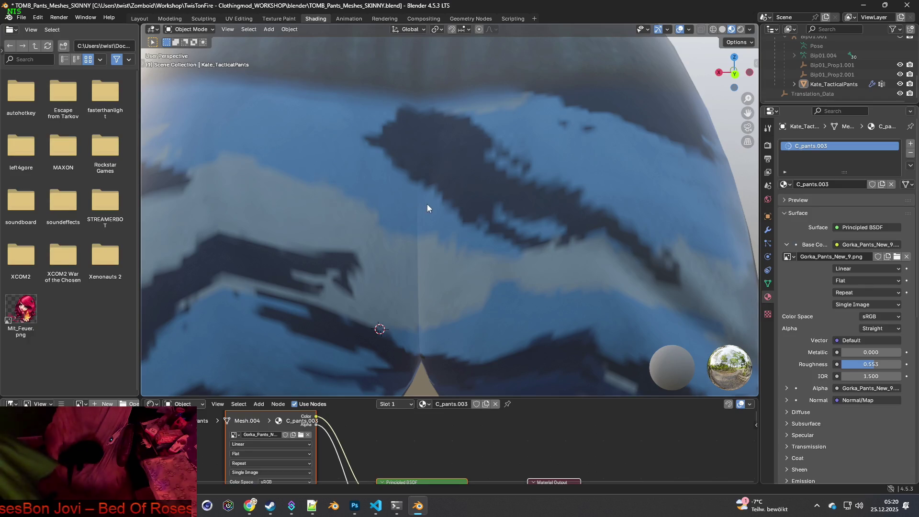
Load Gorka_Pants_New_10.png as the pants material's image, giving the pants desert camo.
{"action": "scroll", "coordinate": [427, 204], "scroll_direction": "down", "scroll_amount": 10}
{"action": "mouse_move", "coordinate": [432, 223]}
{"action": "middle_mouse_down"}
{"action": "mouse_move", "coordinate": [567, 219]}
{"action": "mouse_move", "coordinate": [480, 242]}
{"action": "middle_mouse_up"}
{"action": "scroll", "coordinate": [568, 243], "scroll_direction": "down", "scroll_amount": 4}
{"action": "middle_click_drag", "start_coordinate": [568, 243], "coordinate": [527, 241]}
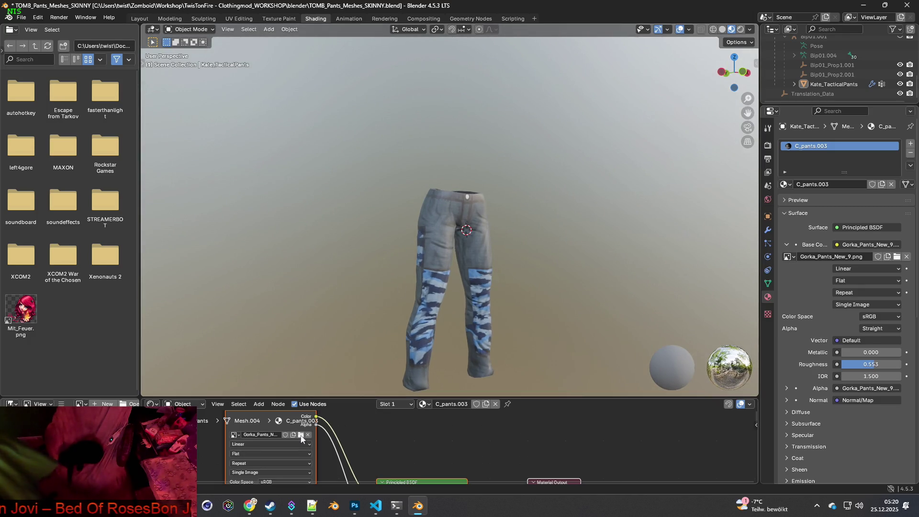
{"action": "left_click", "coordinate": [300, 436]}
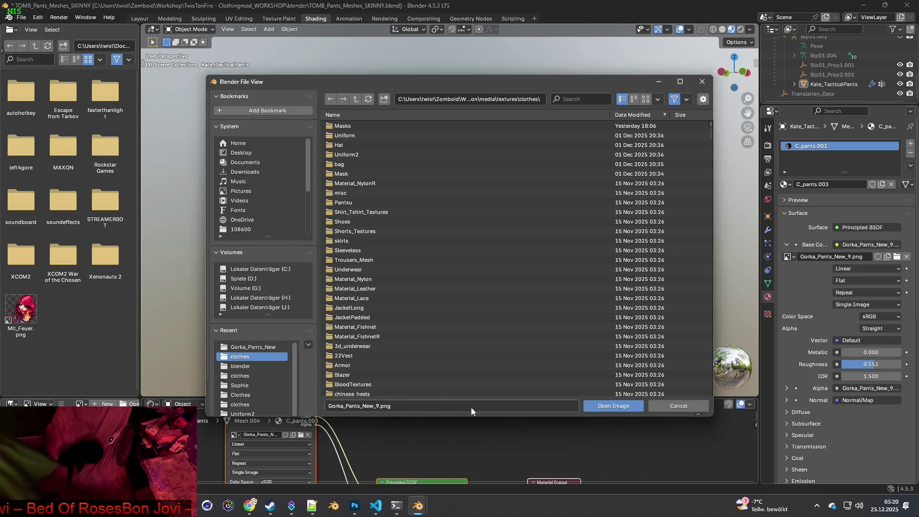
{"action": "left_click", "coordinate": [377, 406]}
{"action": "left_click", "coordinate": [377, 406]}
{"action": "type", "text": "10"}
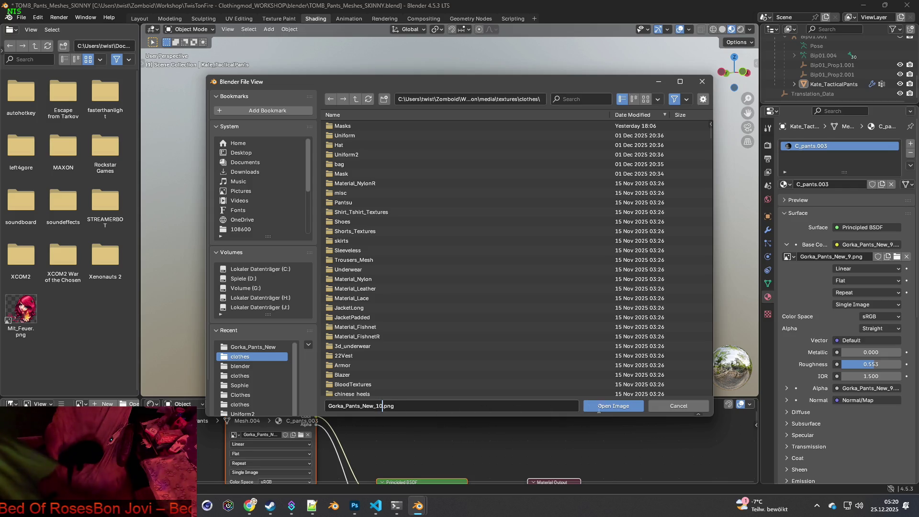
{"action": "left_click", "coordinate": [598, 407]}
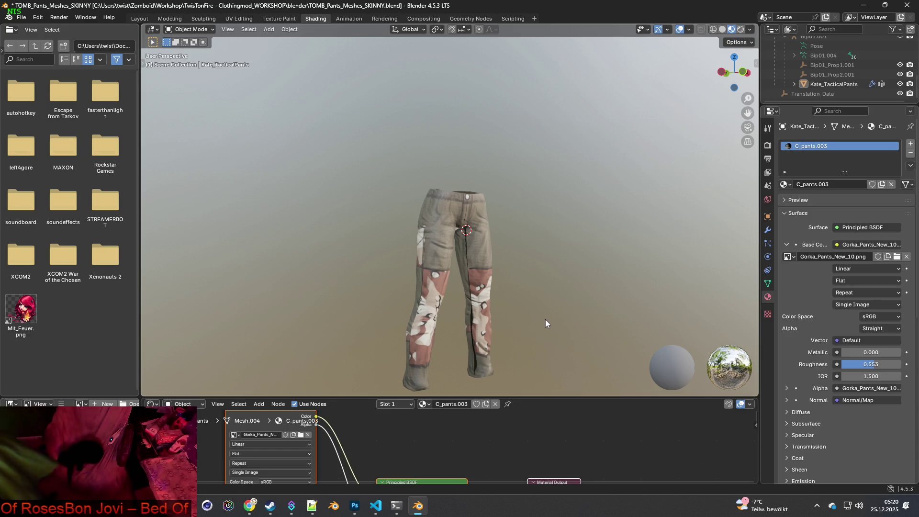
Orbit to the back of the pants and return to the Texture Paint workspace.
{"action": "mouse_move", "coordinate": [539, 320]}
{"action": "middle_mouse_down"}
{"action": "mouse_move", "coordinate": [533, 314]}
{"action": "mouse_move", "coordinate": [593, 309]}
{"action": "mouse_move", "coordinate": [564, 289]}
{"action": "mouse_move", "coordinate": [525, 298]}
{"action": "mouse_move", "coordinate": [556, 304]}
{"action": "mouse_move", "coordinate": [503, 307]}
{"action": "mouse_move", "coordinate": [498, 280]}
{"action": "mouse_move", "coordinate": [482, 276]}
{"action": "middle_mouse_up"}
{"action": "scroll", "coordinate": [562, 308], "scroll_direction": "up", "scroll_amount": 3}
{"action": "scroll", "coordinate": [499, 287], "scroll_direction": "up", "scroll_amount": 3}
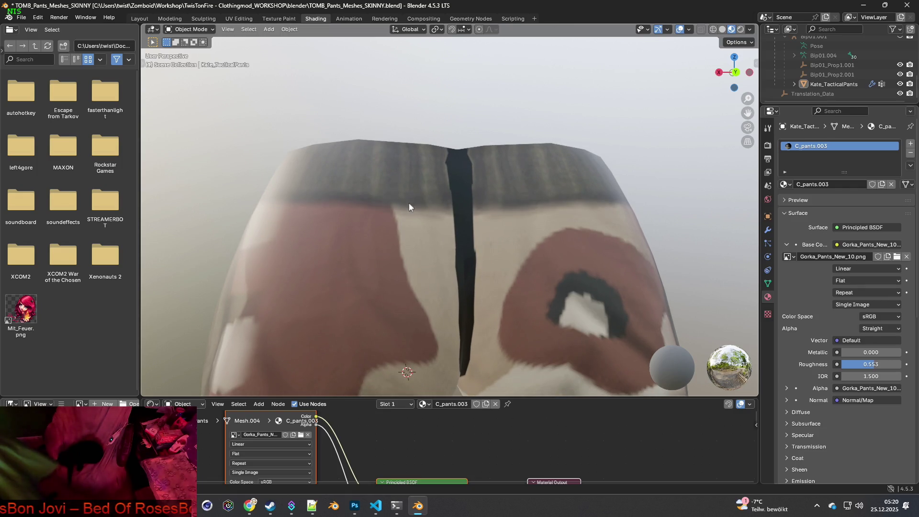
{"action": "left_click", "coordinate": [279, 19]}
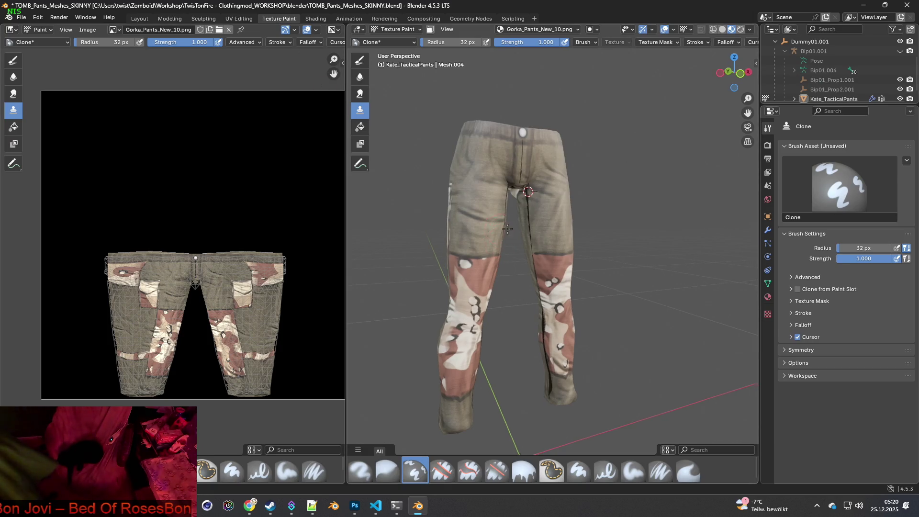
Enlarge the Clone brush and clone texture over the black seam at the waist.
{"action": "scroll", "coordinate": [517, 206], "scroll_direction": "up", "scroll_amount": 3}
{"action": "scroll", "coordinate": [516, 206], "scroll_direction": "up", "scroll_amount": 6}
{"action": "middle_click_drag", "start_coordinate": [516, 206], "coordinate": [537, 257]}
{"action": "scroll", "coordinate": [537, 257], "scroll_direction": "down", "scroll_amount": 8}
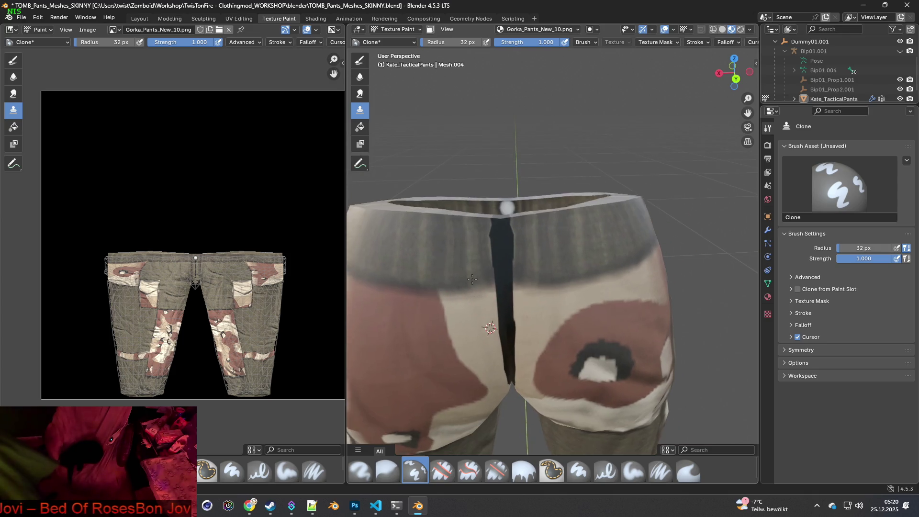
{"action": "mouse_move", "coordinate": [447, 42]}
{"action": "left_mouse_down"}
{"action": "mouse_move", "coordinate": [488, 42]}
{"action": "mouse_move", "coordinate": [441, 42]}
{"action": "left_mouse_up"}
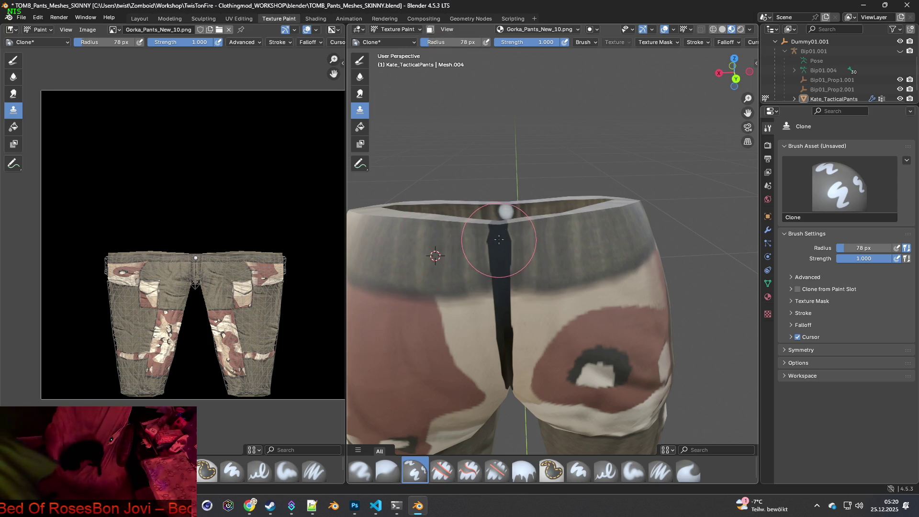
{"action": "left_click_drag", "start_coordinate": [499, 239], "coordinate": [499, 237]}
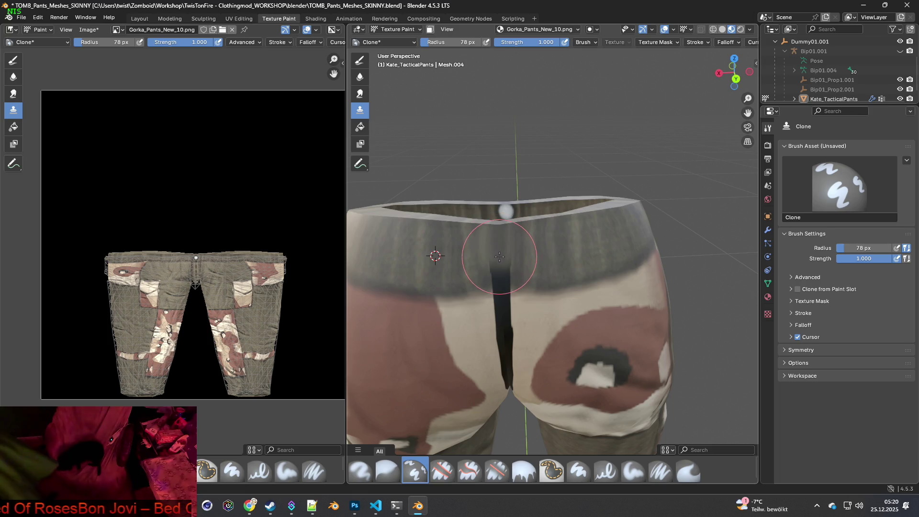
{"action": "mouse_move", "coordinate": [498, 236]}
{"action": "middle_mouse_down"}
{"action": "mouse_move", "coordinate": [497, 312]}
{"action": "mouse_move", "coordinate": [502, 274]}
{"action": "middle_mouse_up"}
Set new clone sources on the waistband beside the back seam.
{"action": "scroll", "coordinate": [503, 274], "scroll_direction": "up", "scroll_amount": 2}
{"action": "middle_click_drag", "start_coordinate": [504, 265], "coordinate": [471, 255]}
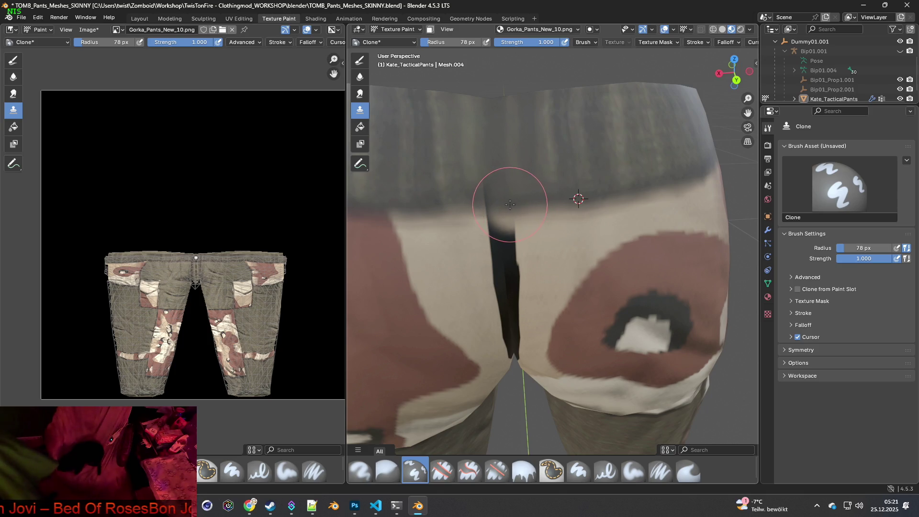
{"action": "left_click", "coordinate": [414, 206], "text": "ctrl"}
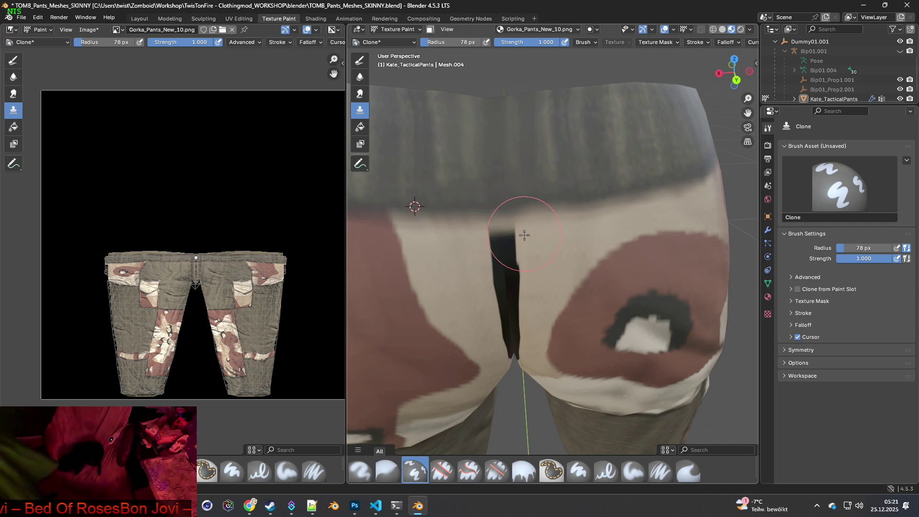
{"action": "scroll", "coordinate": [524, 234], "scroll_direction": "down", "scroll_amount": 6}
{"action": "scroll", "coordinate": [570, 229], "scroll_direction": "up", "scroll_amount": 6}
{"action": "left_click", "coordinate": [530, 168], "text": "ctrl"}
{"action": "left_click", "coordinate": [437, 175], "text": "ctrl"}
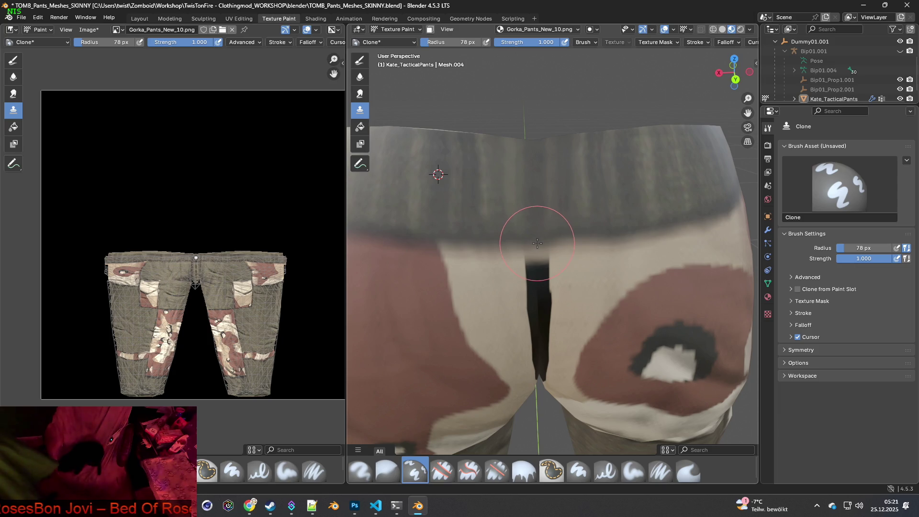
Paint cloned cream camo fabric down the dark back seam on the seat.
{"action": "middle_click_drag", "start_coordinate": [536, 242], "coordinate": [547, 263]}
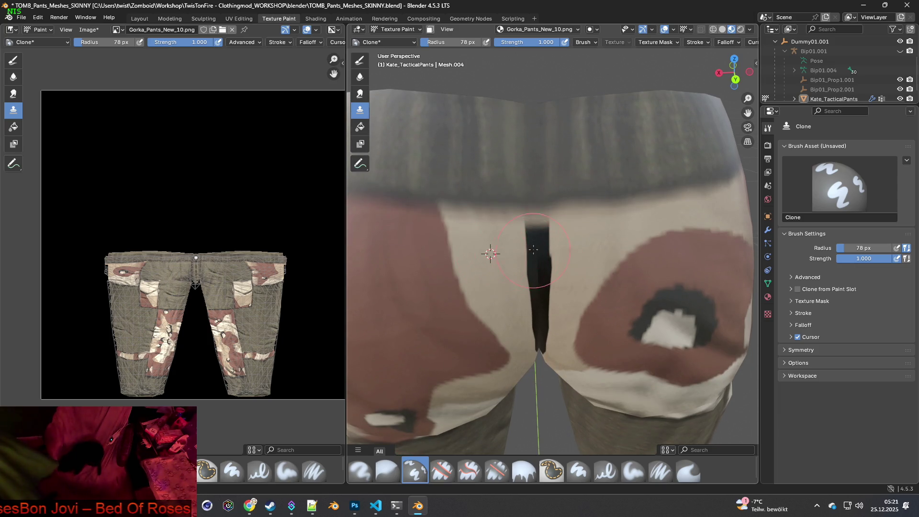
{"action": "mouse_move", "coordinate": [522, 242]}
{"action": "left_mouse_down"}
{"action": "mouse_move", "coordinate": [540, 247]}
{"action": "mouse_move", "coordinate": [542, 282]}
{"action": "mouse_move", "coordinate": [535, 279]}
{"action": "left_mouse_up"}
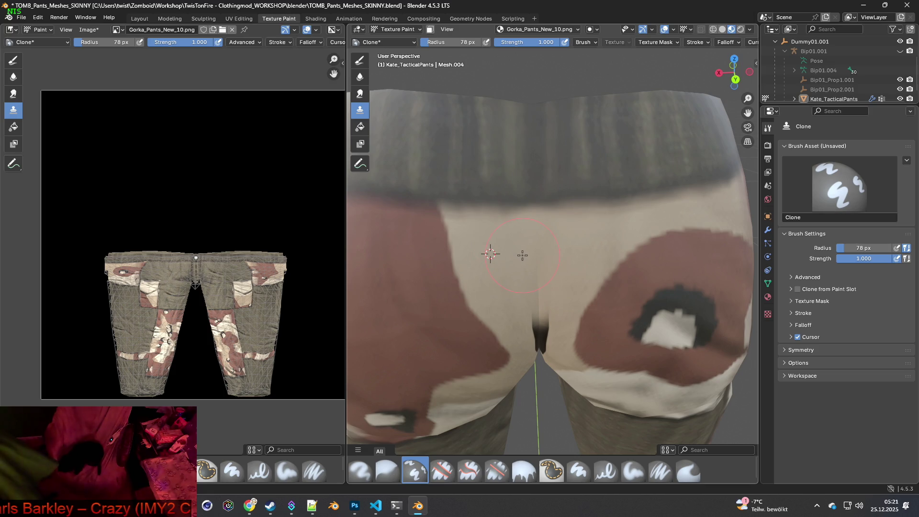
{"action": "middle_click_drag", "start_coordinate": [530, 254], "coordinate": [536, 235]}
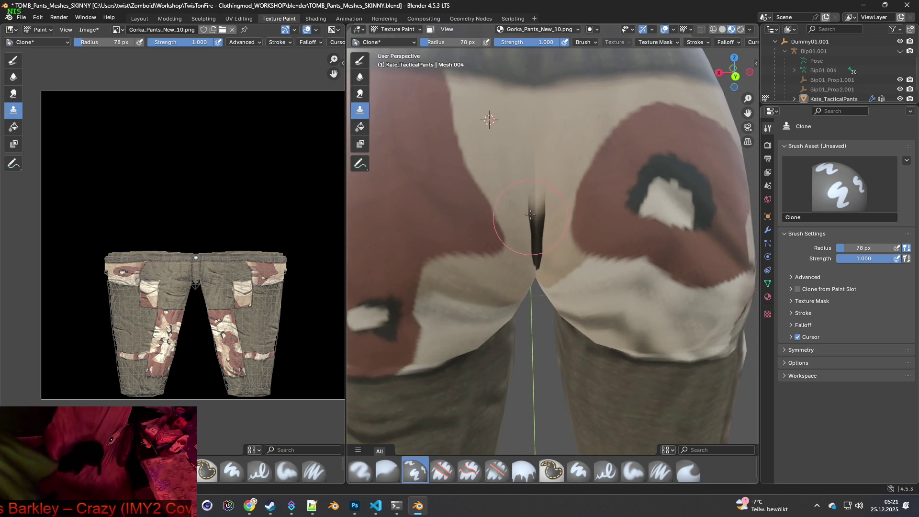
{"action": "mouse_move", "coordinate": [536, 235]}
{"action": "left_mouse_down"}
{"action": "mouse_move", "coordinate": [528, 261]}
{"action": "mouse_move", "coordinate": [527, 239]}
{"action": "left_mouse_up"}
{"action": "mouse_move", "coordinate": [527, 239]}
{"action": "middle_mouse_down"}
{"action": "mouse_move", "coordinate": [527, 231]}
{"action": "mouse_move", "coordinate": [519, 254]}
{"action": "middle_mouse_up"}
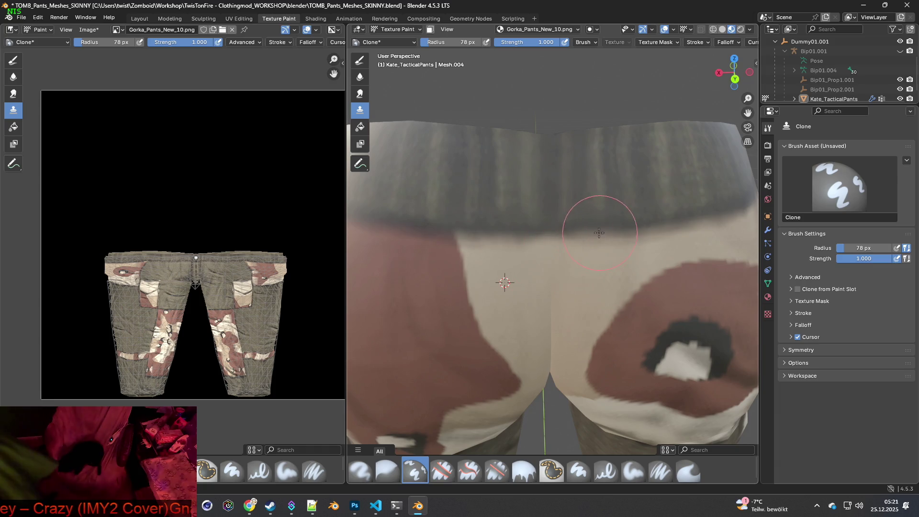
Set a new clone source near the waistband and clone along the waistband edge.
{"action": "middle_click_drag", "start_coordinate": [421, 215], "coordinate": [462, 242]}
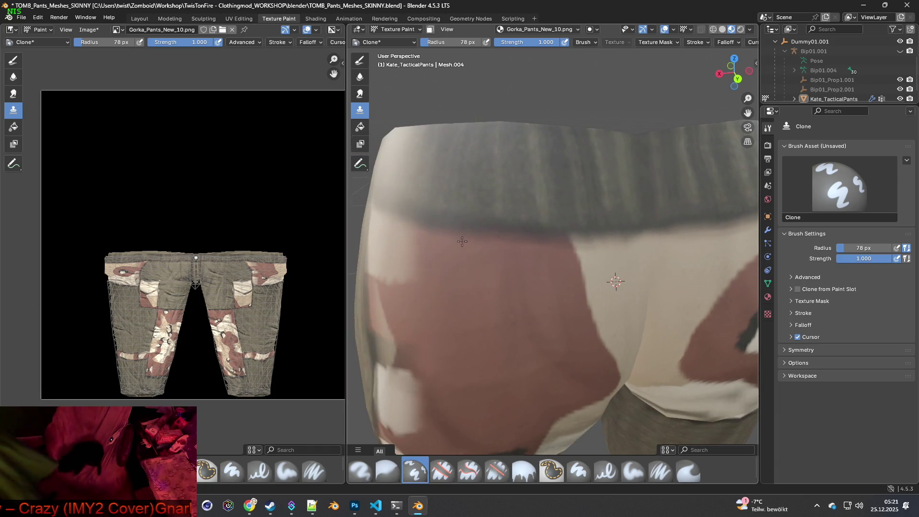
{"action": "mouse_move", "coordinate": [543, 240]}
{"action": "middle_mouse_down"}
{"action": "mouse_move", "coordinate": [441, 268]}
{"action": "mouse_move", "coordinate": [528, 248]}
{"action": "middle_mouse_up"}
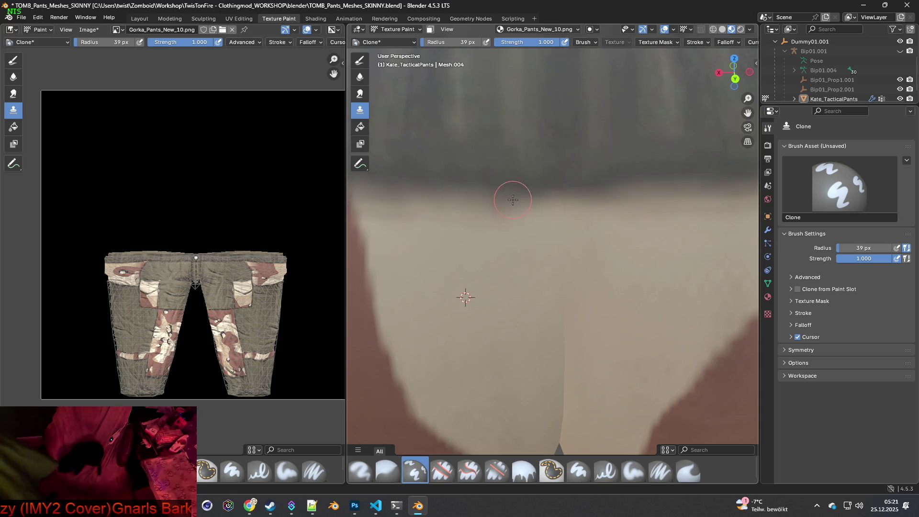
{"action": "left_click", "coordinate": [532, 222], "text": "ctrl"}
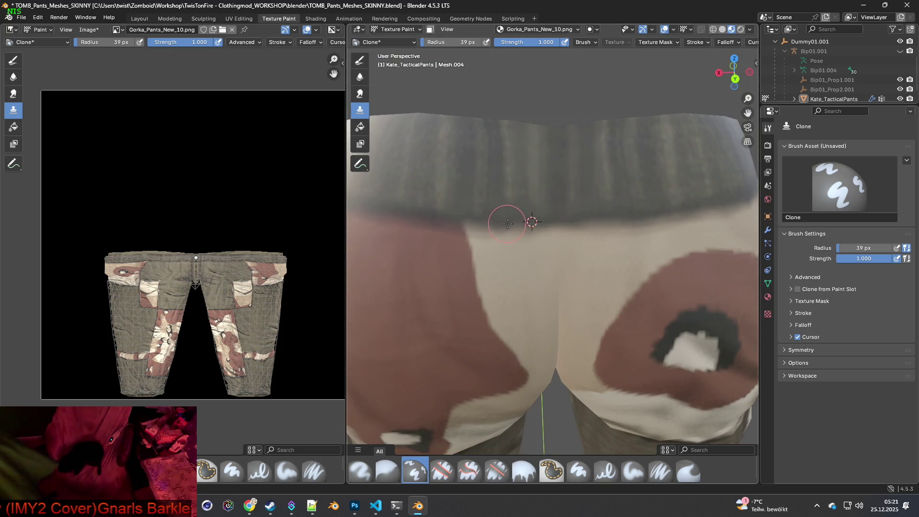
{"action": "left_click_drag", "start_coordinate": [535, 222], "coordinate": [639, 219]}
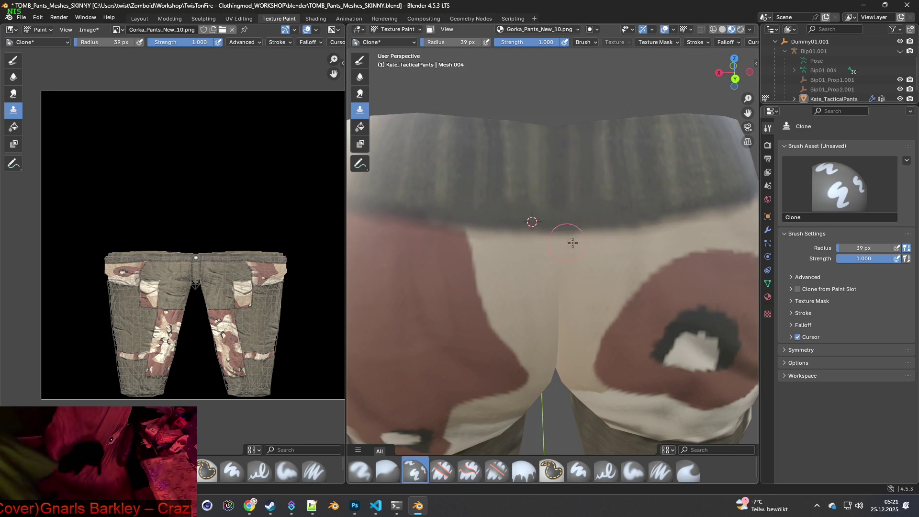
{"action": "mouse_move", "coordinate": [664, 216]}
{"action": "middle_mouse_down"}
{"action": "mouse_move", "coordinate": [546, 237]}
{"action": "mouse_move", "coordinate": [579, 234]}
{"action": "mouse_move", "coordinate": [526, 229]}
{"action": "mouse_move", "coordinate": [493, 211]}
{"action": "middle_mouse_up"}
Enlarge the clone brush to 82 px and place the clone source on the left rear waistband.
{"action": "scroll", "coordinate": [574, 239], "scroll_direction": "up", "scroll_amount": 3}
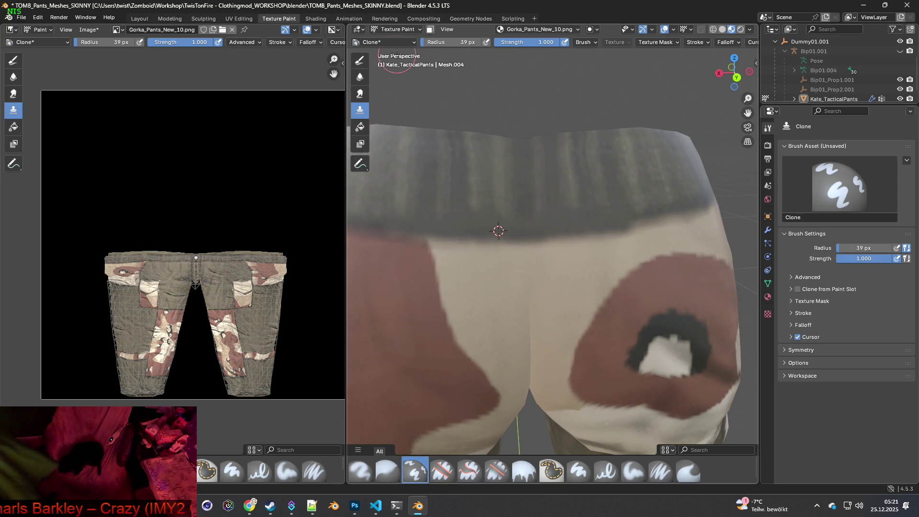
{"action": "left_click_drag", "start_coordinate": [449, 42], "coordinate": [471, 42]}
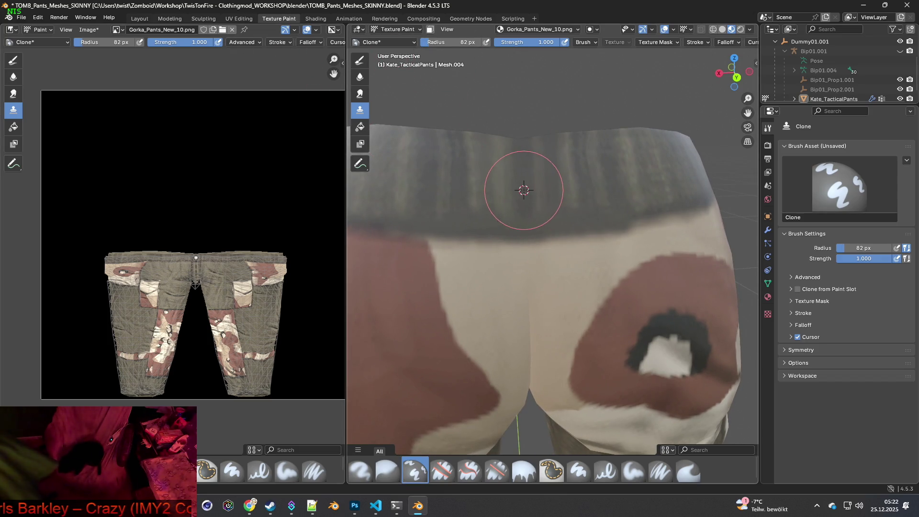
{"action": "left_click", "coordinate": [524, 170], "text": "ctrl"}
{"action": "left_click", "coordinate": [425, 170], "text": "ctrl"}
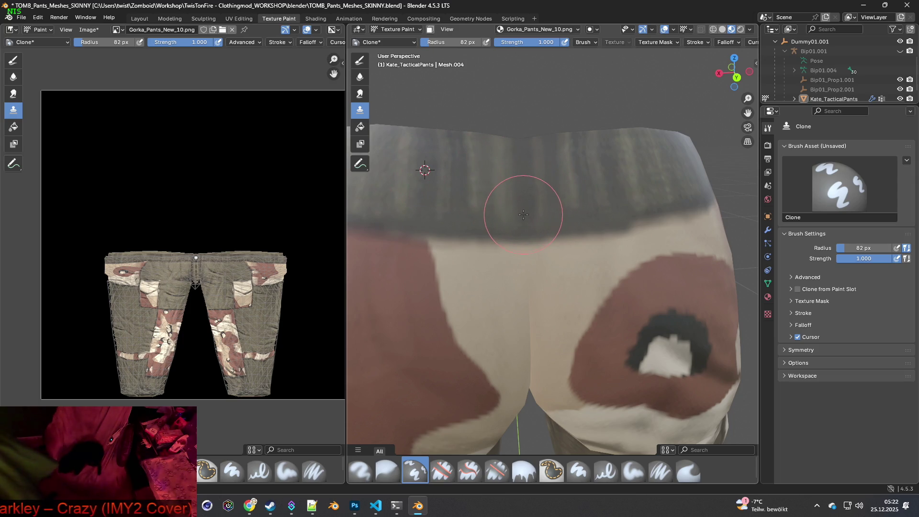
{"action": "scroll", "coordinate": [536, 208], "scroll_direction": "down", "scroll_amount": 5}
{"action": "middle_click_drag", "start_coordinate": [539, 207], "coordinate": [530, 209]}
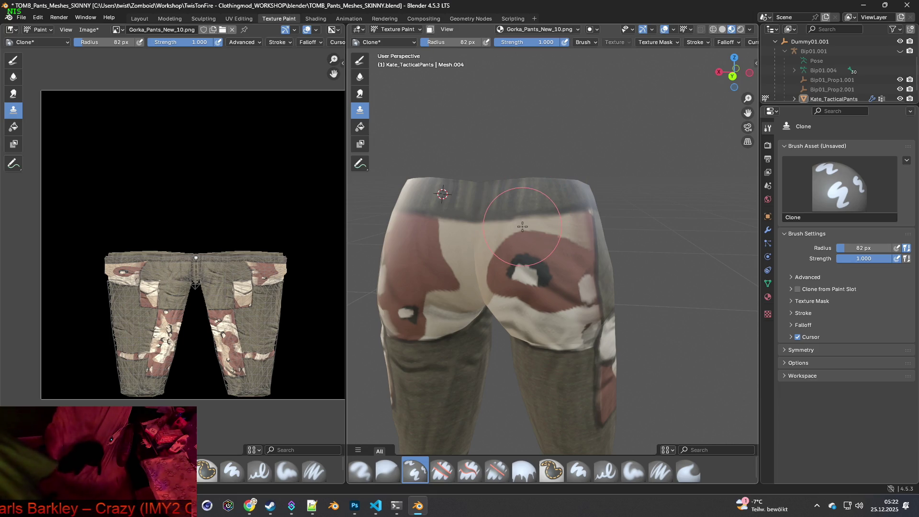
Orbit and zoom around the pants to inspect the waistband, seat seam and upper legs.
{"action": "scroll", "coordinate": [523, 227], "scroll_direction": "up", "scroll_amount": 3}
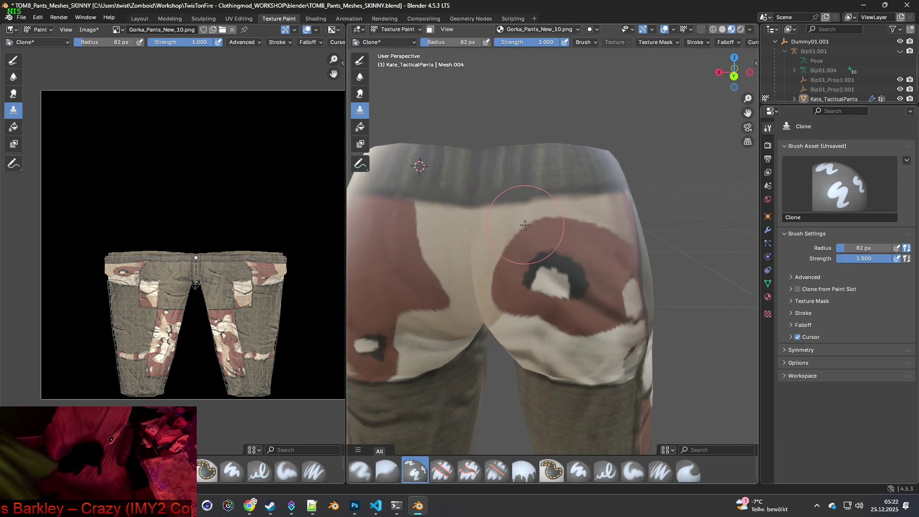
{"action": "middle_click_drag", "start_coordinate": [536, 237], "coordinate": [545, 244]}
{"action": "scroll", "coordinate": [545, 245], "scroll_direction": "up", "scroll_amount": 2}
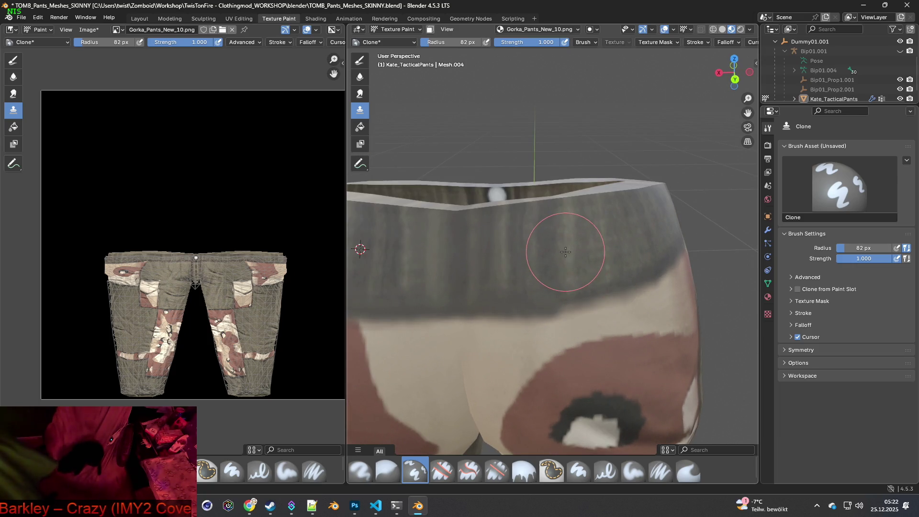
{"action": "mouse_move", "coordinate": [575, 246]}
{"action": "middle_mouse_down"}
{"action": "mouse_move", "coordinate": [558, 250]}
{"action": "mouse_move", "coordinate": [573, 259]}
{"action": "middle_mouse_up"}
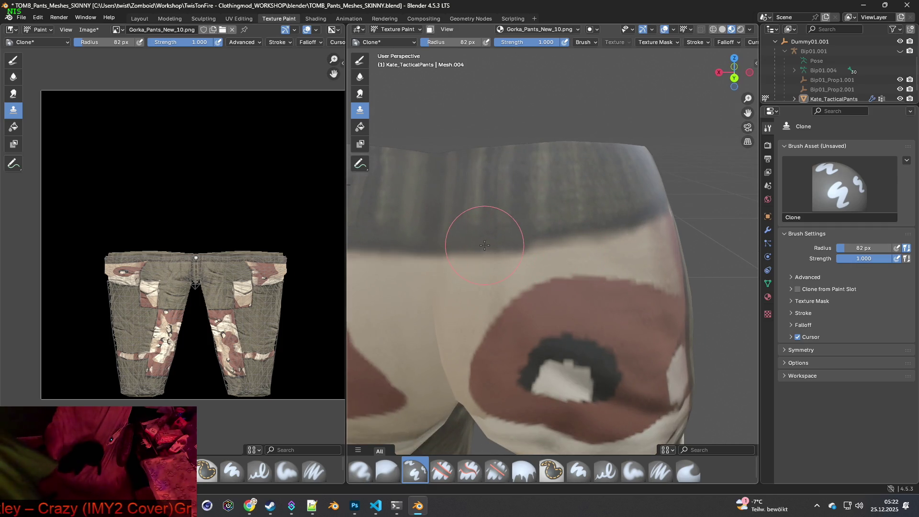
{"action": "middle_click_drag", "start_coordinate": [477, 220], "coordinate": [486, 212]}
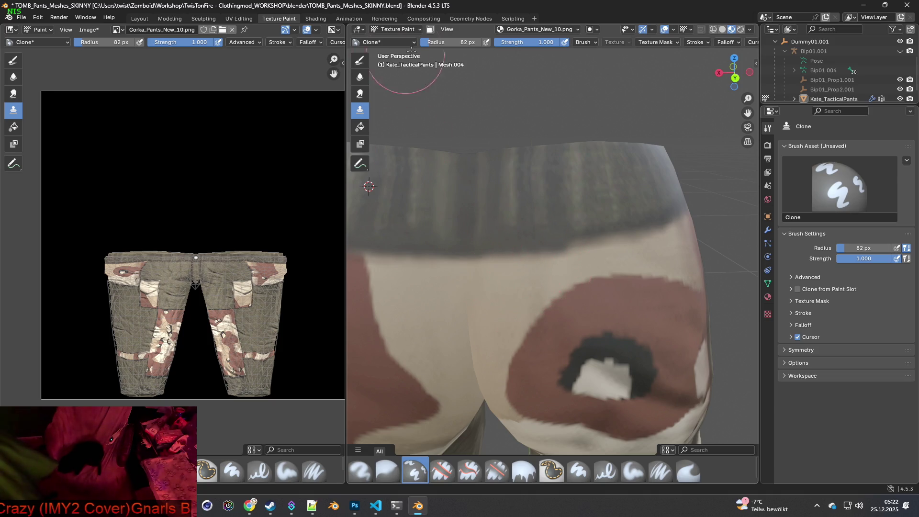
{"action": "scroll", "coordinate": [537, 241], "scroll_direction": "up", "scroll_amount": 3}
{"action": "scroll", "coordinate": [571, 246], "scroll_direction": "down", "scroll_amount": 3}
{"action": "mouse_move", "coordinate": [571, 246]}
{"action": "middle_mouse_down"}
{"action": "mouse_move", "coordinate": [550, 266]}
{"action": "mouse_move", "coordinate": [531, 266]}
{"action": "mouse_move", "coordinate": [531, 246]}
{"action": "middle_mouse_up"}
{"action": "scroll", "coordinate": [529, 246], "scroll_direction": "up", "scroll_amount": 2}
{"action": "scroll", "coordinate": [519, 244], "scroll_direction": "down", "scroll_amount": 2}
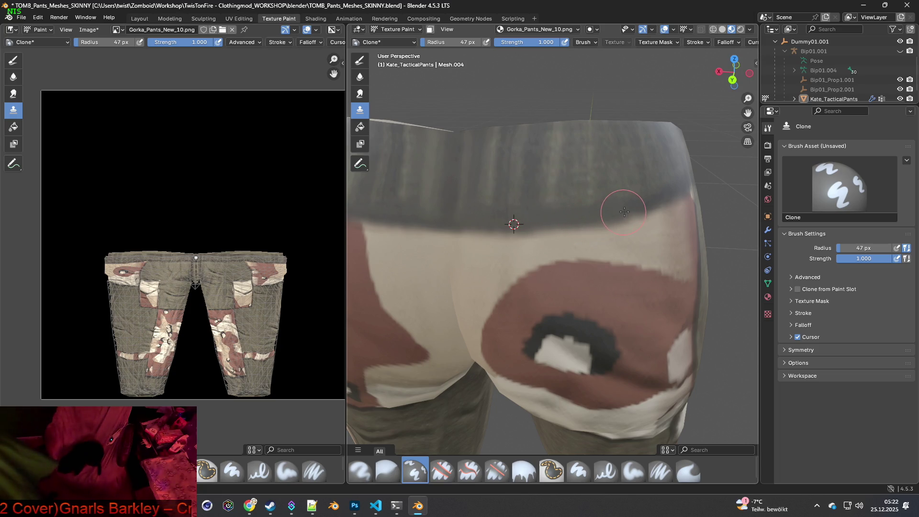
{"action": "mouse_move", "coordinate": [584, 268]}
{"action": "middle_mouse_down"}
{"action": "mouse_move", "coordinate": [591, 246]}
{"action": "mouse_move", "coordinate": [555, 253]}
{"action": "middle_mouse_up"}
{"action": "scroll", "coordinate": [547, 250], "scroll_direction": "up", "scroll_amount": 4}
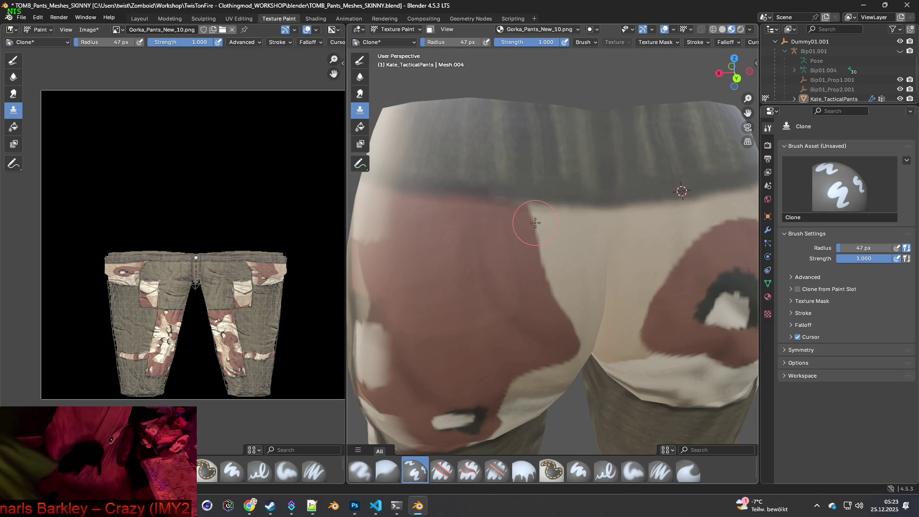
{"action": "scroll", "coordinate": [531, 215], "scroll_direction": "down", "scroll_amount": 4}
{"action": "mouse_move", "coordinate": [591, 262]}
{"action": "middle_mouse_down"}
{"action": "mouse_move", "coordinate": [545, 264]}
{"action": "mouse_move", "coordinate": [612, 262]}
{"action": "middle_mouse_up"}
{"action": "scroll", "coordinate": [595, 263], "scroll_direction": "up", "scroll_amount": 3}
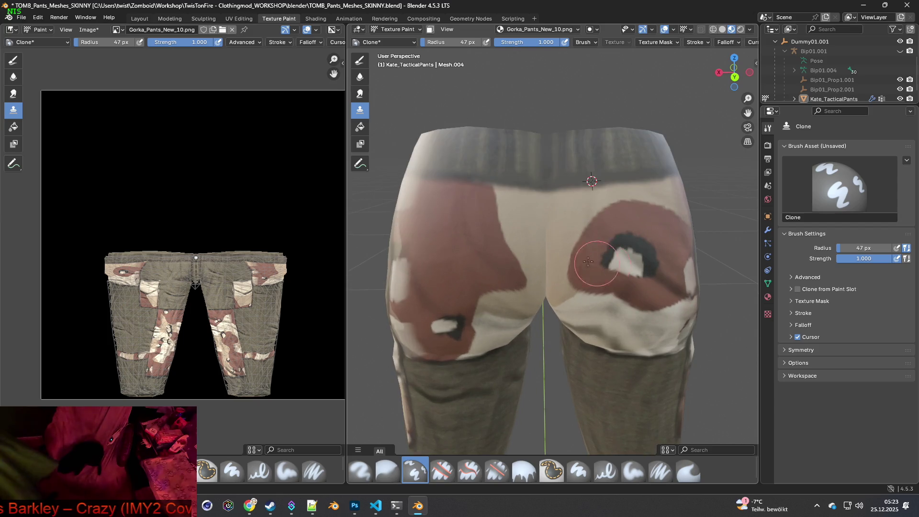
{"action": "mouse_move", "coordinate": [555, 246]}
{"action": "middle_mouse_down"}
{"action": "mouse_move", "coordinate": [517, 237]}
{"action": "mouse_move", "coordinate": [662, 259]}
{"action": "mouse_move", "coordinate": [633, 255]}
{"action": "middle_mouse_up"}
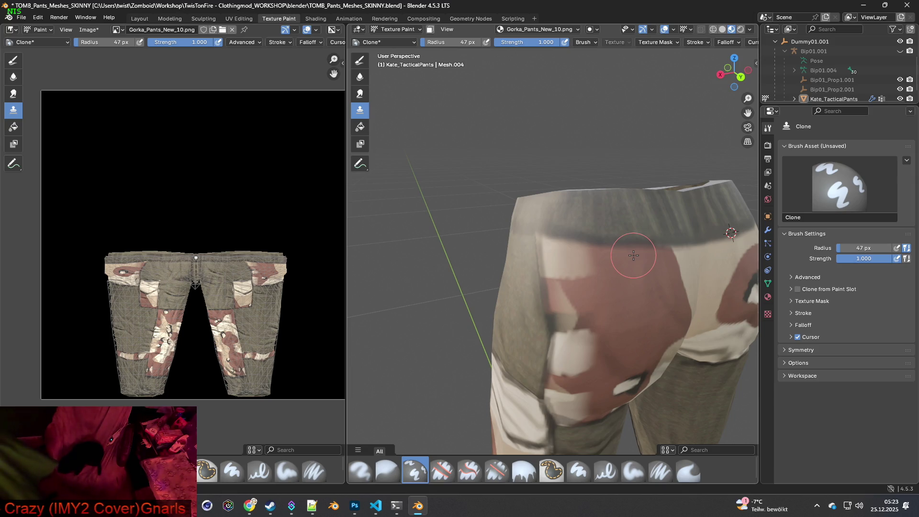
{"action": "middle_click_drag", "start_coordinate": [637, 257], "coordinate": [631, 257]}
{"action": "scroll", "coordinate": [603, 257], "scroll_direction": "up", "scroll_amount": 3}
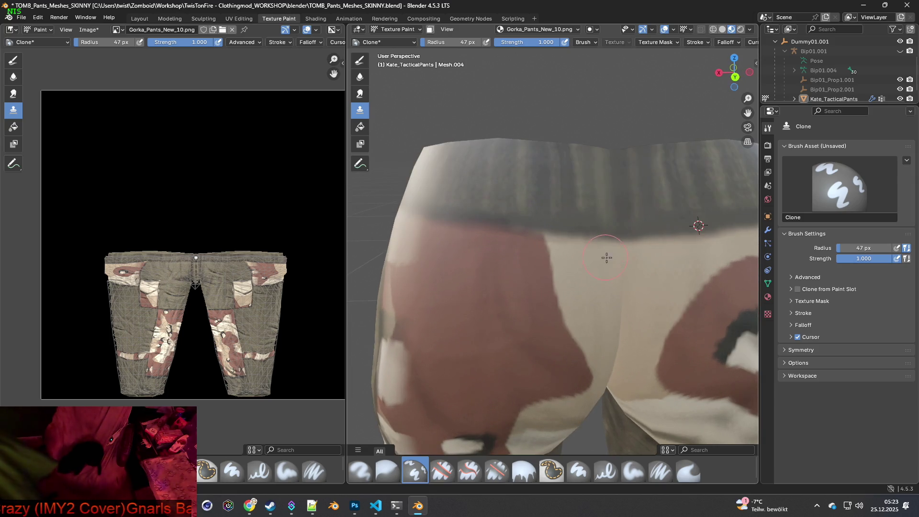
{"action": "middle_click_drag", "start_coordinate": [487, 290], "coordinate": [488, 280]}
{"action": "mouse_move", "coordinate": [529, 251]}
{"action": "middle_mouse_down"}
{"action": "mouse_move", "coordinate": [515, 260]}
{"action": "mouse_move", "coordinate": [570, 276]}
{"action": "mouse_move", "coordinate": [559, 272]}
{"action": "middle_mouse_up"}
{"action": "mouse_move", "coordinate": [510, 253]}
{"action": "middle_mouse_down"}
{"action": "mouse_move", "coordinate": [521, 227]}
{"action": "mouse_move", "coordinate": [523, 281]}
{"action": "mouse_move", "coordinate": [550, 283]}
{"action": "middle_mouse_up"}
{"action": "mouse_move", "coordinate": [572, 249]}
{"action": "middle_mouse_down"}
{"action": "mouse_move", "coordinate": [539, 246]}
{"action": "mouse_move", "coordinate": [516, 225]}
{"action": "mouse_move", "coordinate": [558, 240]}
{"action": "mouse_move", "coordinate": [519, 245]}
{"action": "mouse_move", "coordinate": [601, 279]}
{"action": "middle_mouse_up"}
{"action": "scroll", "coordinate": [518, 245], "scroll_direction": "down", "scroll_amount": 5}
Orbit and zoom to a three-quarter rear view of the pants' back waistband.
{"action": "scroll", "coordinate": [601, 279], "scroll_direction": "up", "scroll_amount": 3}
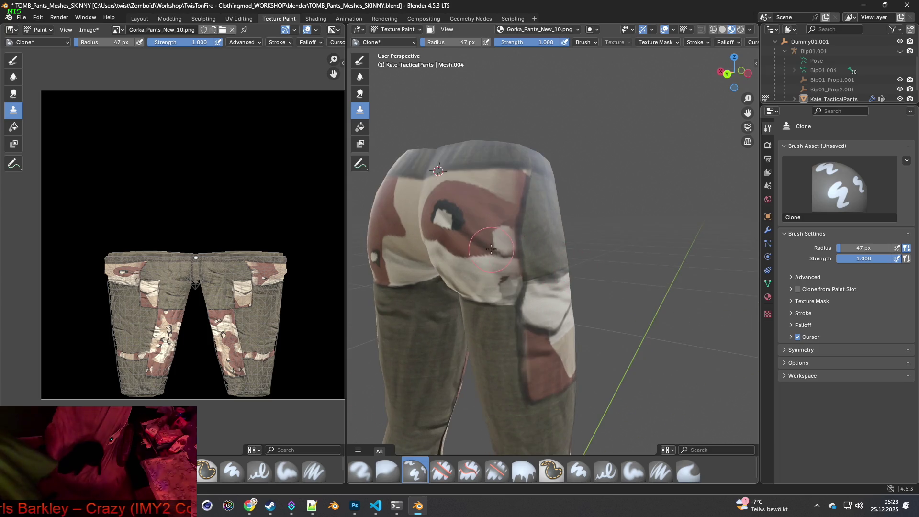
{"action": "mouse_move", "coordinate": [493, 240]}
{"action": "middle_mouse_down"}
{"action": "mouse_move", "coordinate": [529, 223]}
{"action": "mouse_move", "coordinate": [531, 235]}
{"action": "middle_mouse_up"}
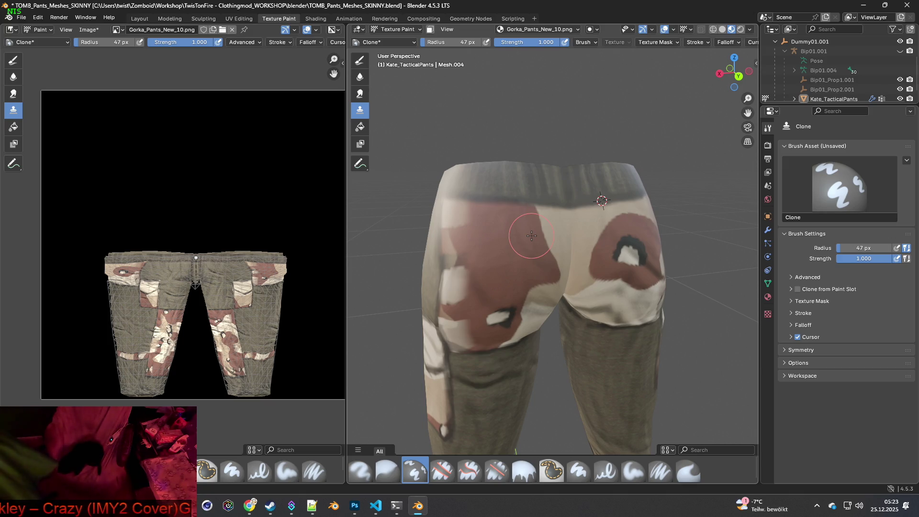
{"action": "scroll", "coordinate": [545, 222], "scroll_direction": "up", "scroll_amount": 6}
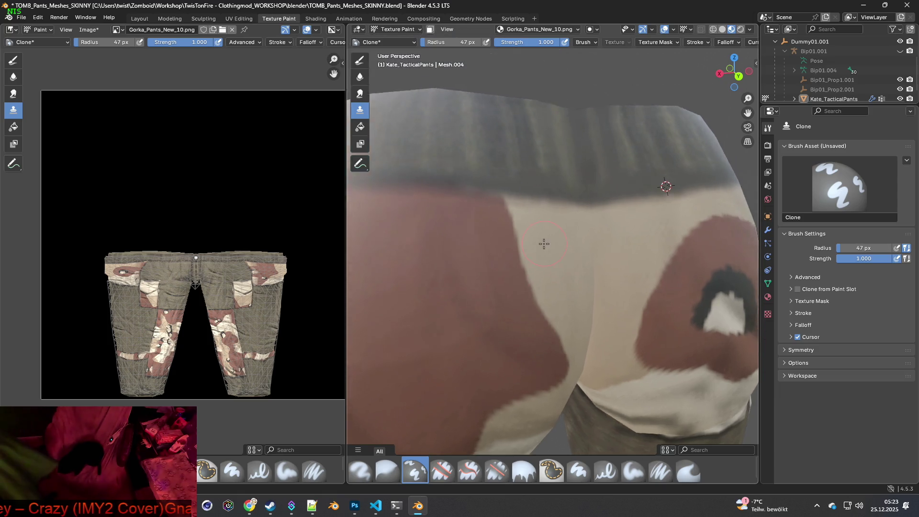
{"action": "scroll", "coordinate": [527, 246], "scroll_direction": "down", "scroll_amount": 2}
{"action": "scroll", "coordinate": [526, 246], "scroll_direction": "down", "scroll_amount": 3}
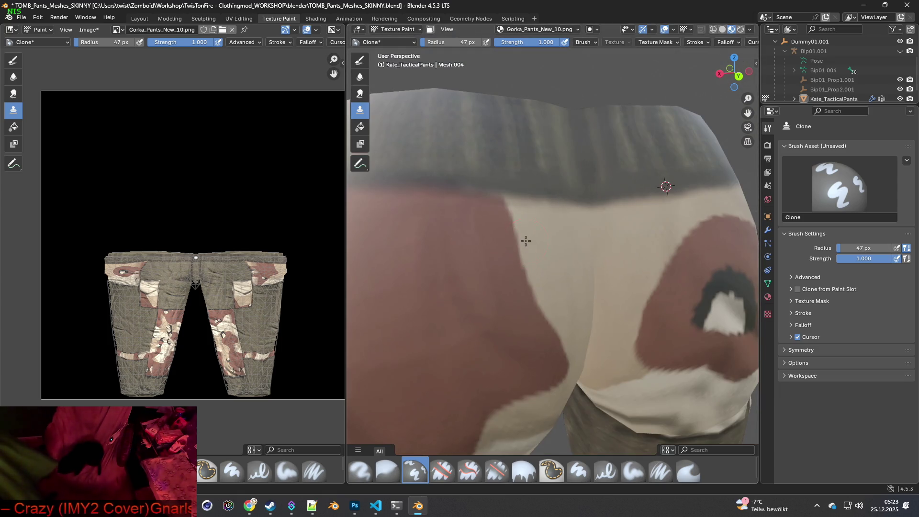
{"action": "middle_click_drag", "start_coordinate": [525, 240], "coordinate": [534, 262], "text": "shift"}
{"action": "scroll", "coordinate": [533, 267], "scroll_direction": "up", "scroll_amount": 1, "text": "ctrl"}
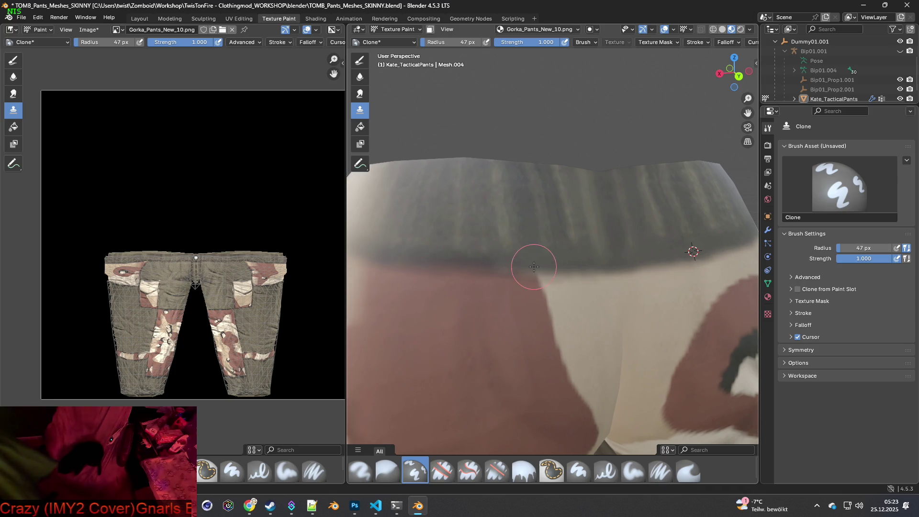
{"action": "scroll", "coordinate": [559, 270], "scroll_direction": "down", "scroll_amount": 3}
{"action": "scroll", "coordinate": [529, 267], "scroll_direction": "up", "scroll_amount": 4}
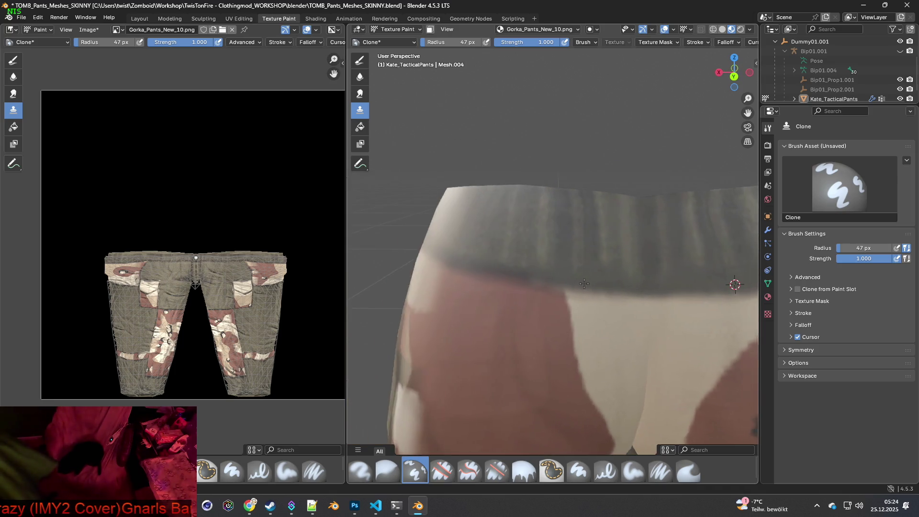
{"action": "scroll", "coordinate": [567, 285], "scroll_direction": "down", "scroll_amount": 2}
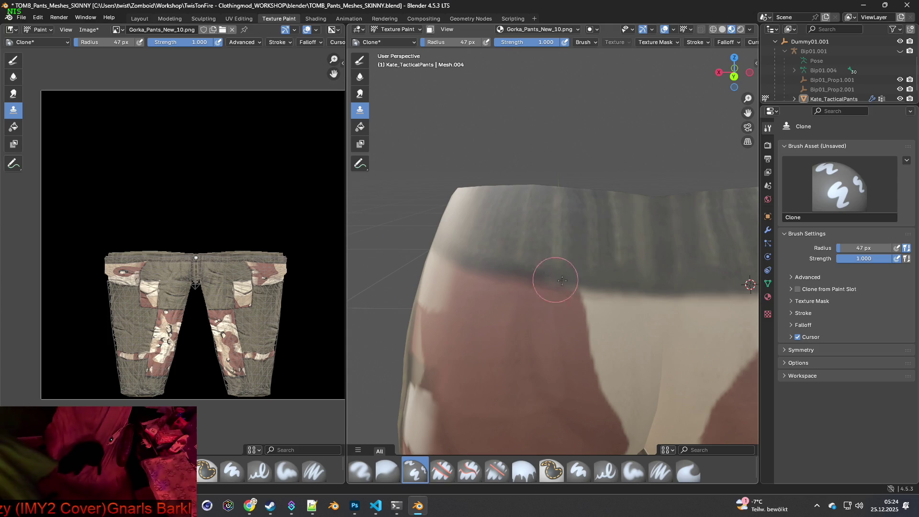
{"action": "middle_click_drag", "start_coordinate": [582, 286], "coordinate": [650, 290]}
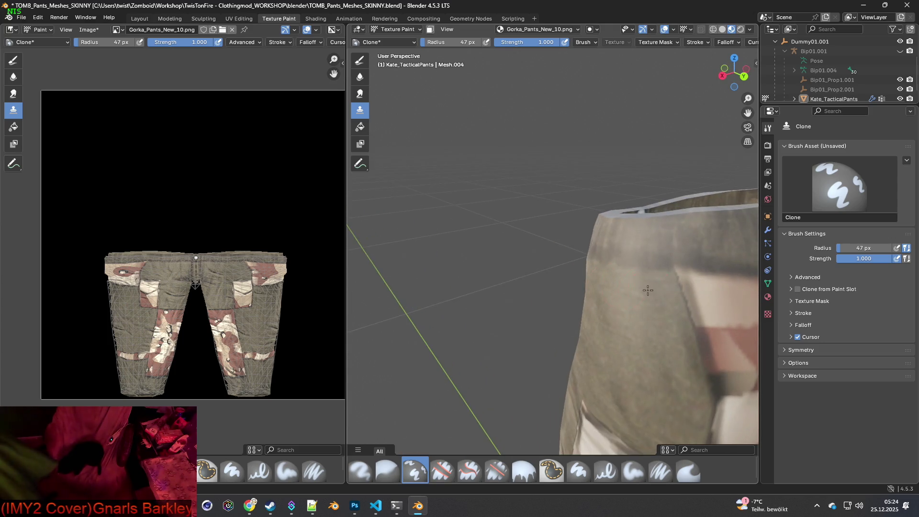
{"action": "scroll", "coordinate": [581, 273], "scroll_direction": "down", "scroll_amount": 3}
{"action": "mouse_move", "coordinate": [509, 273]}
{"action": "middle_mouse_down"}
{"action": "mouse_move", "coordinate": [550, 275]}
{"action": "mouse_move", "coordinate": [476, 225]}
{"action": "mouse_move", "coordinate": [554, 273]}
{"action": "mouse_move", "coordinate": [442, 230]}
{"action": "mouse_move", "coordinate": [464, 248]}
{"action": "mouse_move", "coordinate": [457, 255]}
{"action": "mouse_move", "coordinate": [581, 247]}
{"action": "middle_mouse_up"}
{"action": "mouse_move", "coordinate": [610, 248]}
{"action": "middle_mouse_down"}
{"action": "mouse_move", "coordinate": [595, 240]}
{"action": "mouse_move", "coordinate": [534, 250]}
{"action": "middle_mouse_up"}
{"action": "scroll", "coordinate": [534, 249], "scroll_direction": "up", "scroll_amount": 3}
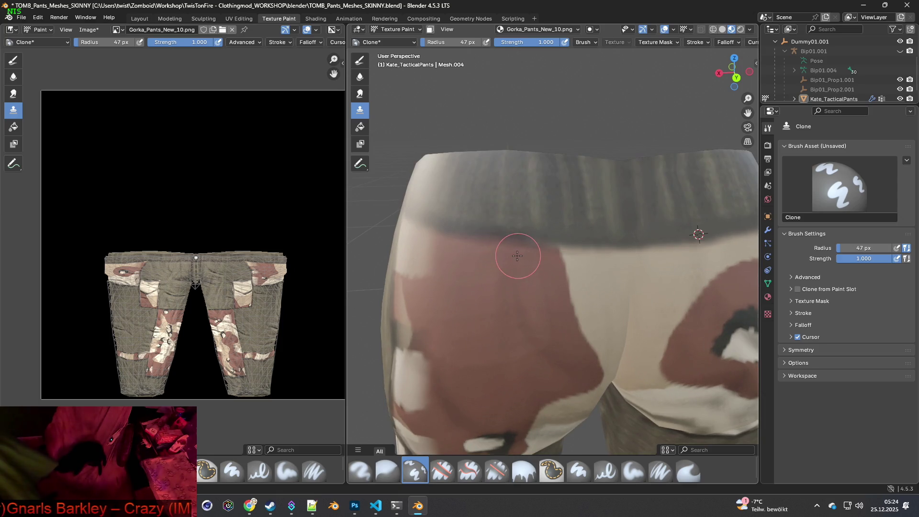
{"action": "scroll", "coordinate": [514, 257], "scroll_direction": "up", "scroll_amount": 4}
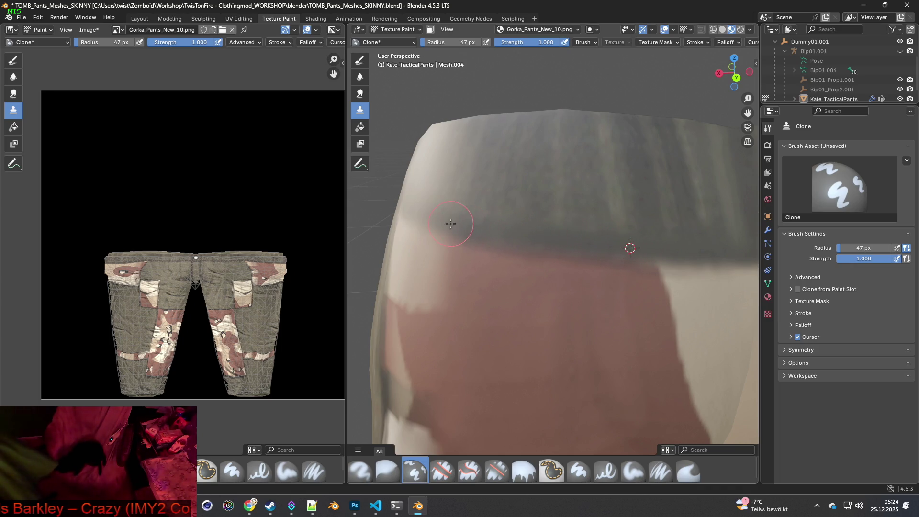
{"action": "scroll", "coordinate": [630, 248], "scroll_direction": "down", "scroll_amount": 8}
{"action": "mouse_move", "coordinate": [630, 248]}
{"action": "middle_mouse_down"}
{"action": "mouse_move", "coordinate": [555, 270]}
{"action": "mouse_move", "coordinate": [583, 290]}
{"action": "mouse_move", "coordinate": [548, 279]}
{"action": "middle_mouse_up"}
{"action": "scroll", "coordinate": [583, 290], "scroll_direction": "up", "scroll_amount": 5}
Clone lighter cream fabric over the brown patch edge below the back waistband.
{"action": "right_click", "coordinate": [474, 243]}
{"action": "right_click", "coordinate": [529, 243]}
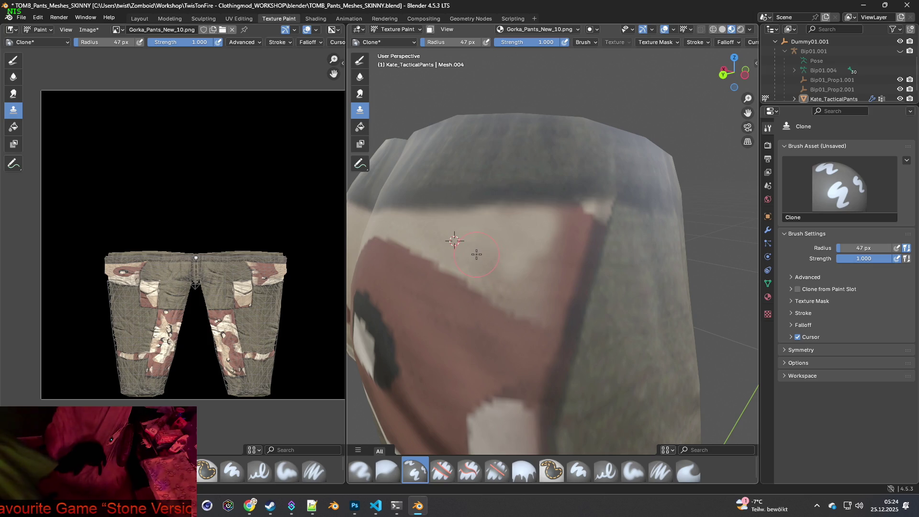
{"action": "mouse_move", "coordinate": [501, 275]}
{"action": "left_mouse_down"}
{"action": "mouse_move", "coordinate": [531, 275]}
{"action": "mouse_move", "coordinate": [556, 251]}
{"action": "mouse_move", "coordinate": [567, 214]}
{"action": "mouse_move", "coordinate": [581, 215]}
{"action": "mouse_move", "coordinate": [547, 293]}
{"action": "mouse_move", "coordinate": [566, 281]}
{"action": "mouse_move", "coordinate": [589, 227]}
{"action": "mouse_move", "coordinate": [569, 259]}
{"action": "left_mouse_up"}
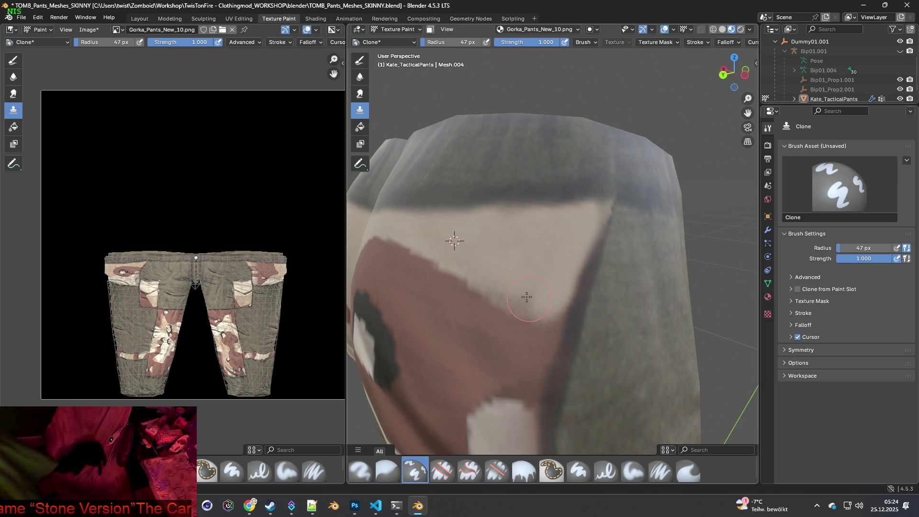
{"action": "scroll", "coordinate": [522, 302], "scroll_direction": "down", "scroll_amount": 5}
{"action": "middle_click_drag", "start_coordinate": [596, 285], "coordinate": [611, 287]}
{"action": "scroll", "coordinate": [618, 282], "scroll_direction": "up", "scroll_amount": 2}
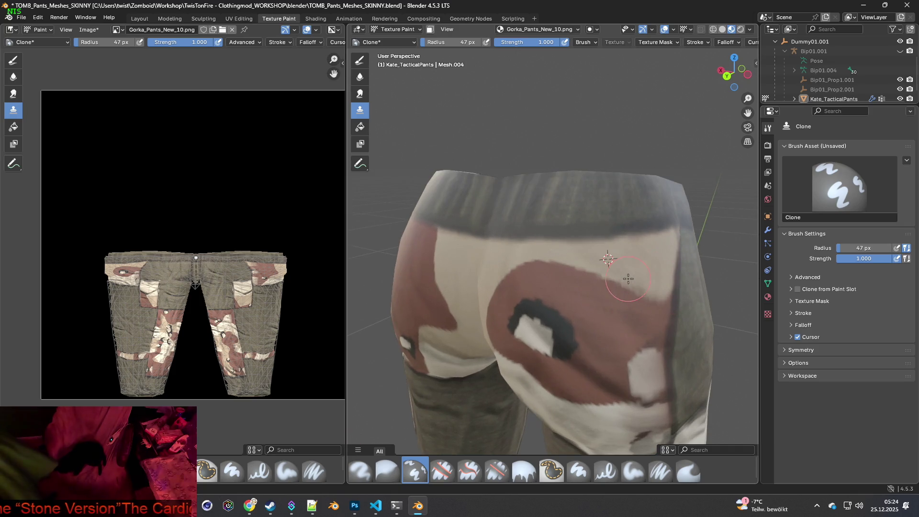